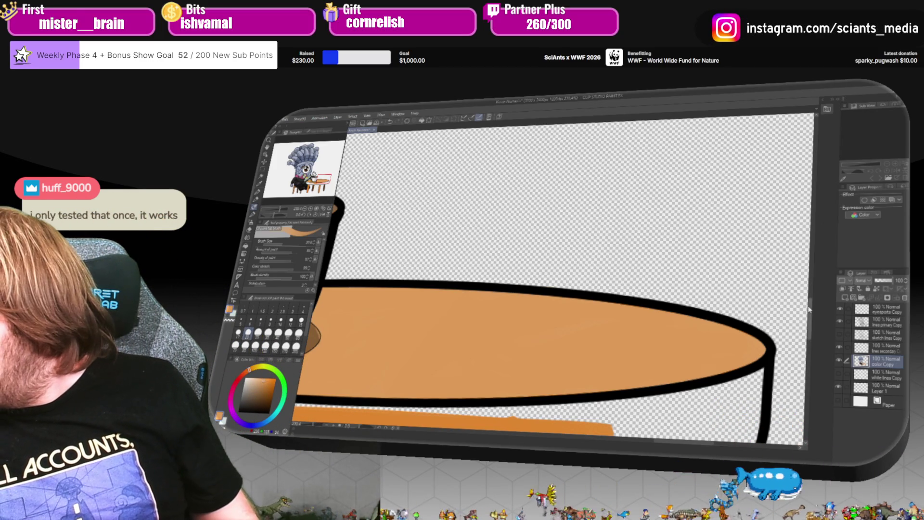
Brush orange across the table's lower band, out to the right rim, filling white gaps.
scroll(808, 309, down, 5)
mouse_move(587, 327)
mouse_down()
mouse_move(688, 349)
mouse_move(731, 337)
mouse_move(693, 347)
mouse_move(602, 341)
mouse_move(721, 289)
mouse_move(602, 298)
mouse_move(721, 284)
mouse_move(519, 332)
mouse_up()
mouse_move(433, 350)
mouse_down()
mouse_move(399, 342)
mouse_move(467, 350)
mouse_move(410, 356)
mouse_move(409, 337)
mouse_move(443, 333)
mouse_up()
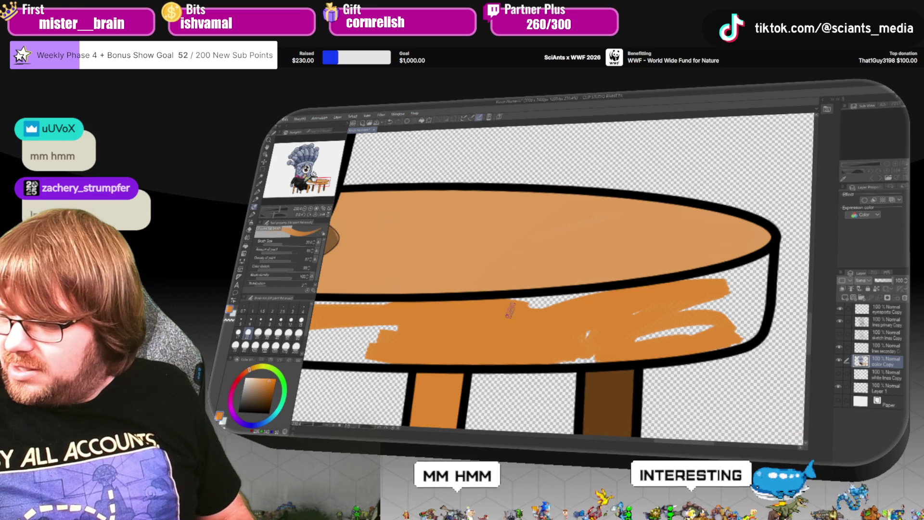
drag(584, 328, 584, 332)
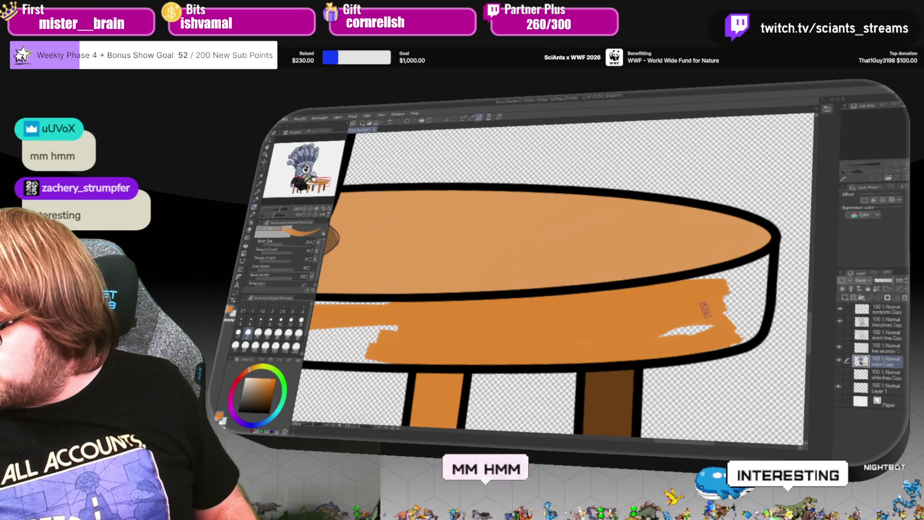
mouse_move(640, 301)
mouse_down()
mouse_move(765, 265)
mouse_move(762, 271)
mouse_up()
mouse_move(750, 320)
mouse_down()
mouse_move(708, 339)
mouse_move(749, 328)
mouse_move(679, 333)
mouse_move(734, 308)
mouse_move(736, 291)
mouse_up()
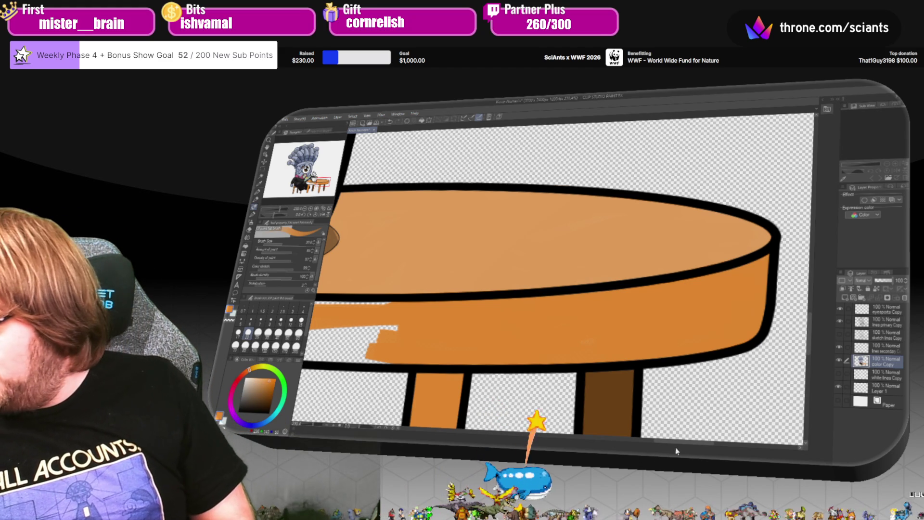
Paint orange over the band's left side, top-edge white strip and remaining front-edge gaps.
scroll(682, 285, up, 4)
mouse_move(667, 335)
mouse_down()
mouse_move(623, 364)
mouse_move(592, 348)
mouse_move(565, 356)
mouse_up()
mouse_move(406, 304)
mouse_down()
mouse_move(529, 336)
mouse_move(573, 361)
mouse_up()
mouse_move(488, 334)
mouse_down()
mouse_move(383, 339)
mouse_move(481, 349)
mouse_up()
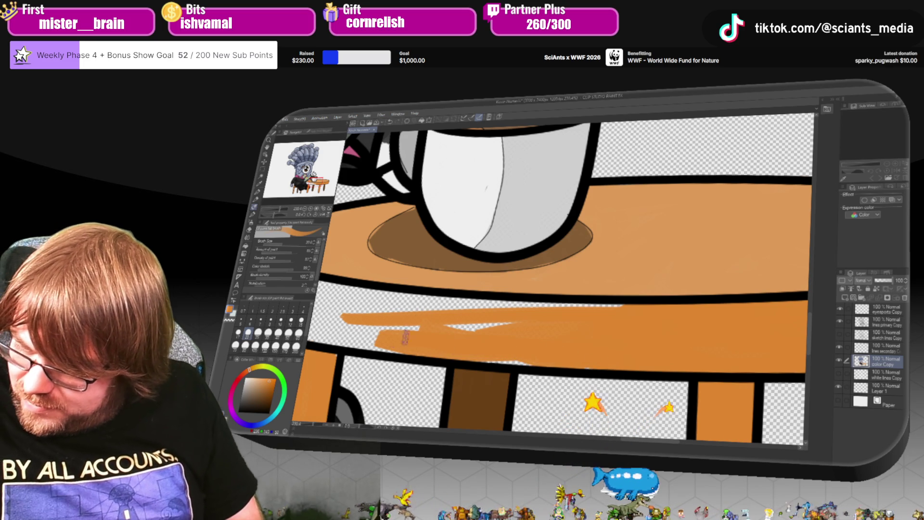
mouse_move(414, 330)
mouse_down()
mouse_move(347, 344)
mouse_move(457, 328)
mouse_move(366, 320)
mouse_move(567, 341)
mouse_up()
mouse_move(520, 313)
mouse_down()
mouse_move(428, 308)
mouse_move(523, 310)
mouse_up()
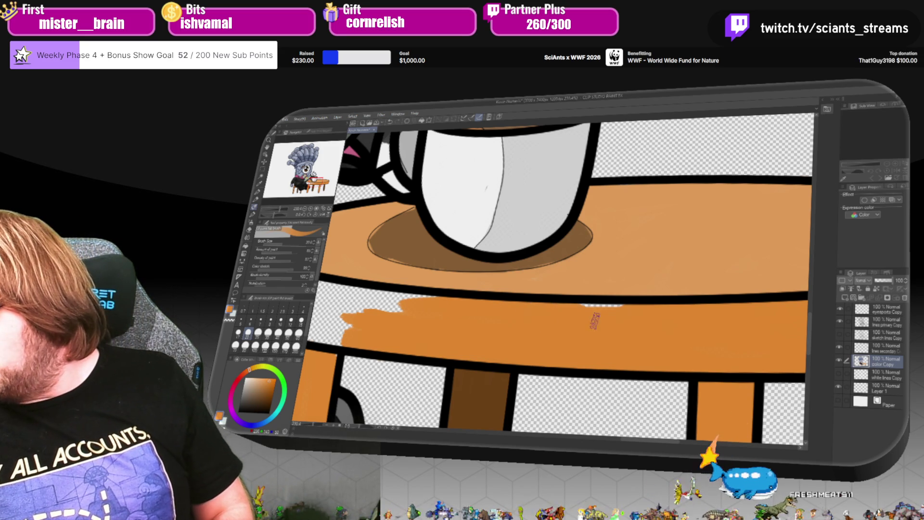
drag(621, 305, 553, 310)
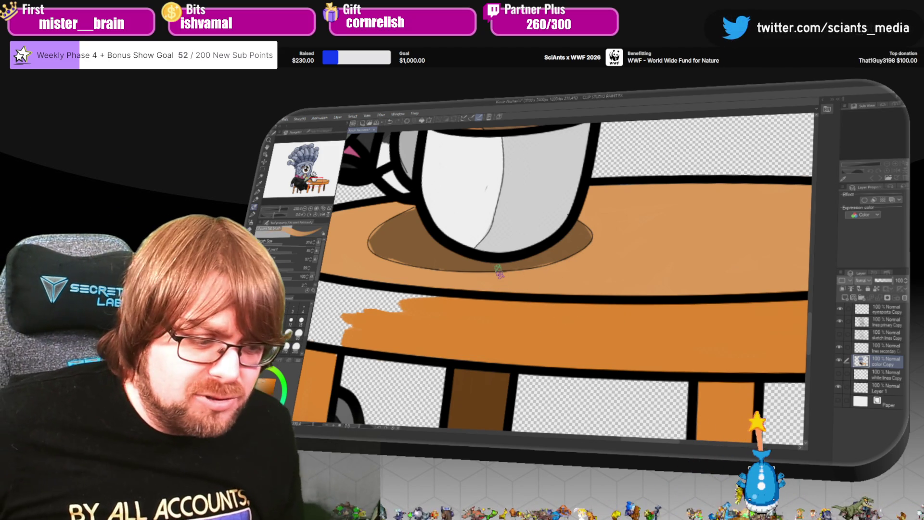
drag(634, 445, 818, 440)
mouse_move(481, 332)
mouse_down()
mouse_move(419, 308)
mouse_move(418, 271)
mouse_up()
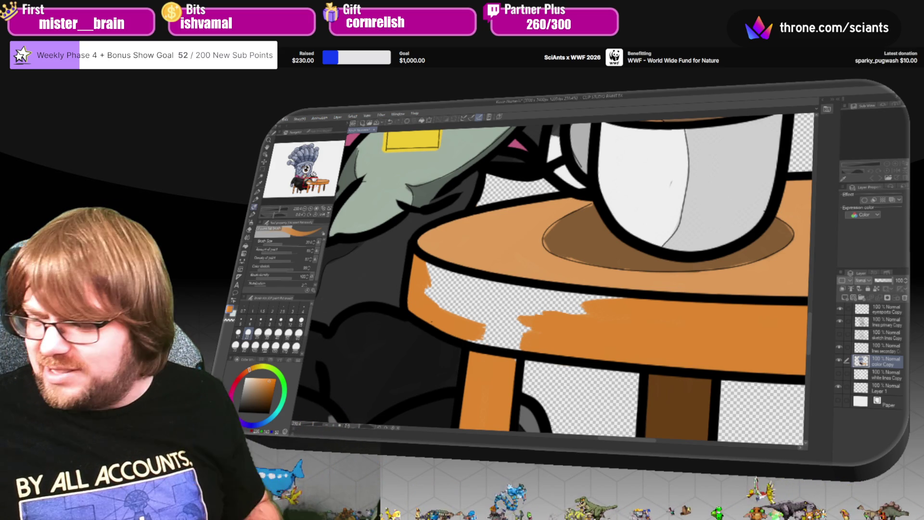
mouse_move(455, 319)
mouse_down()
mouse_move(499, 339)
mouse_move(436, 296)
mouse_move(427, 279)
mouse_move(529, 327)
mouse_move(489, 332)
mouse_up()
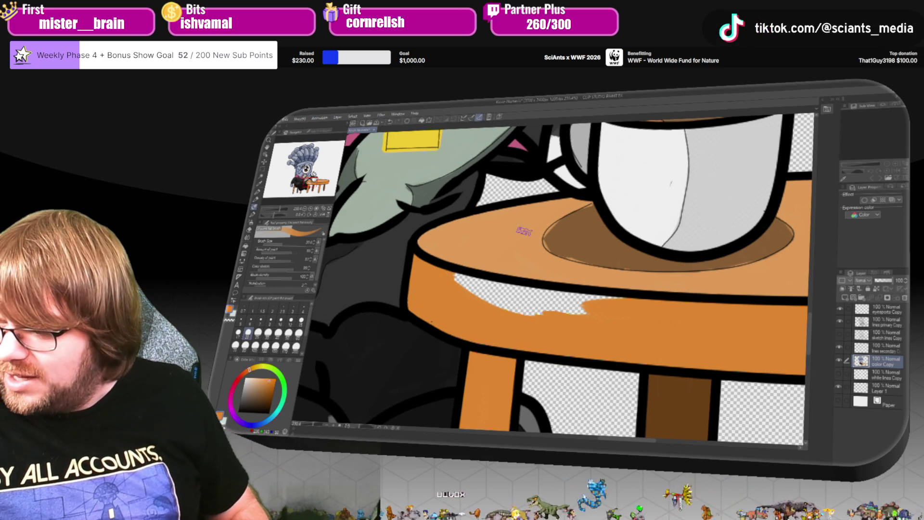
mouse_move(445, 276)
mouse_down()
mouse_move(432, 275)
mouse_move(459, 300)
mouse_move(533, 299)
mouse_up()
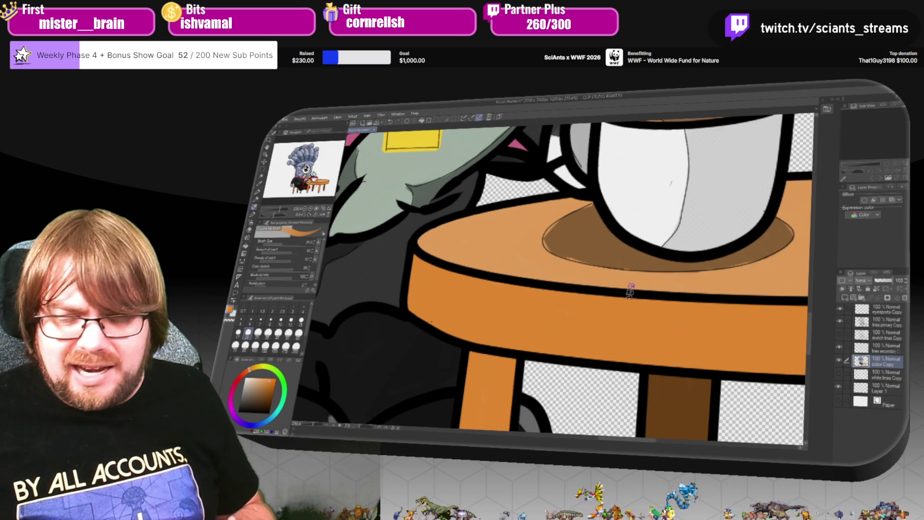
Switch tools with the P shortcut and pick the darker shadow brown swatch.
key(p)
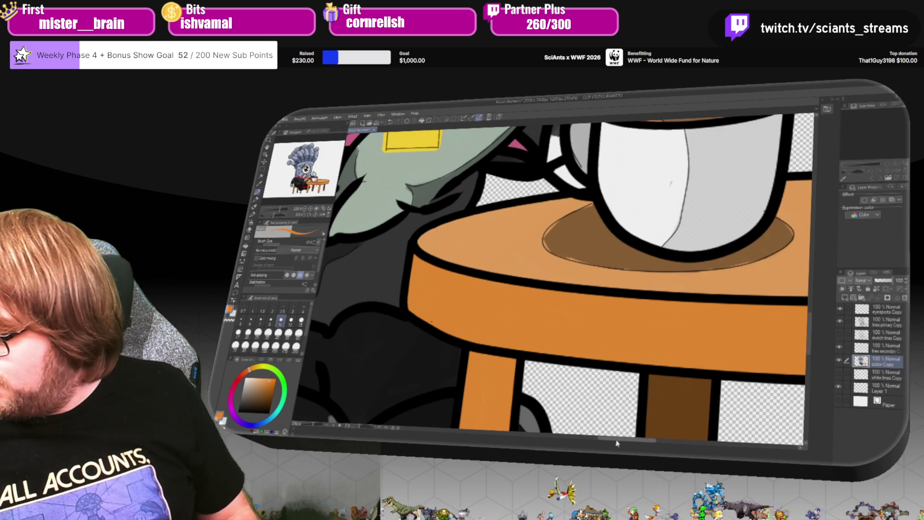
drag(617, 443, 628, 441)
alt+click(464, 208)
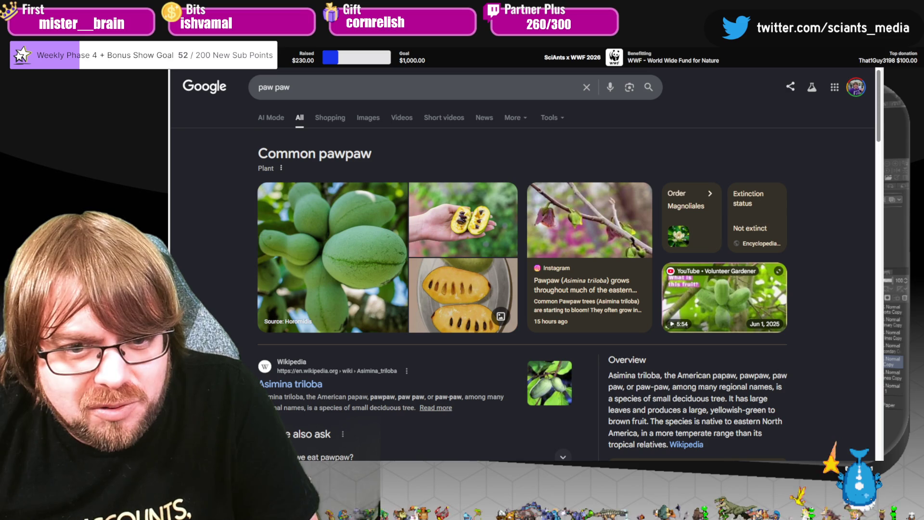
View the halved and hand-held pawpaw photos, then expand the eating and toxin answers.
click(466, 220)
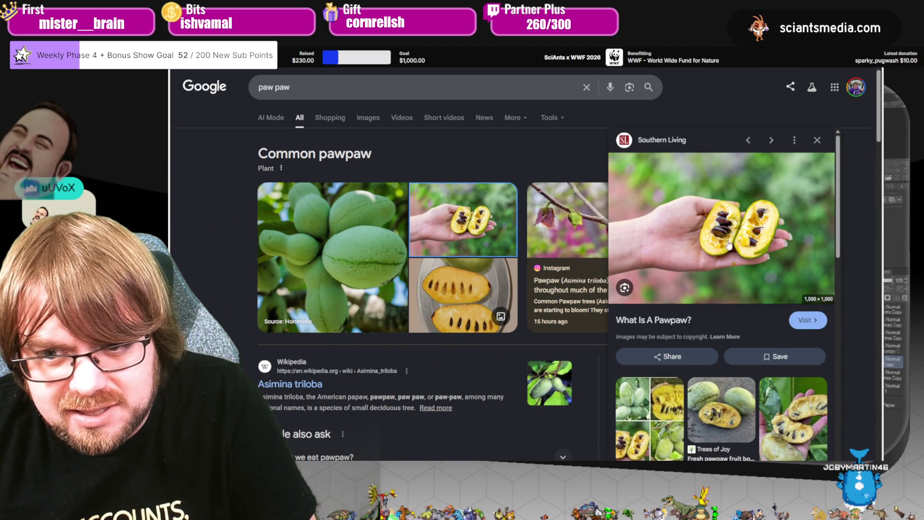
click(786, 405)
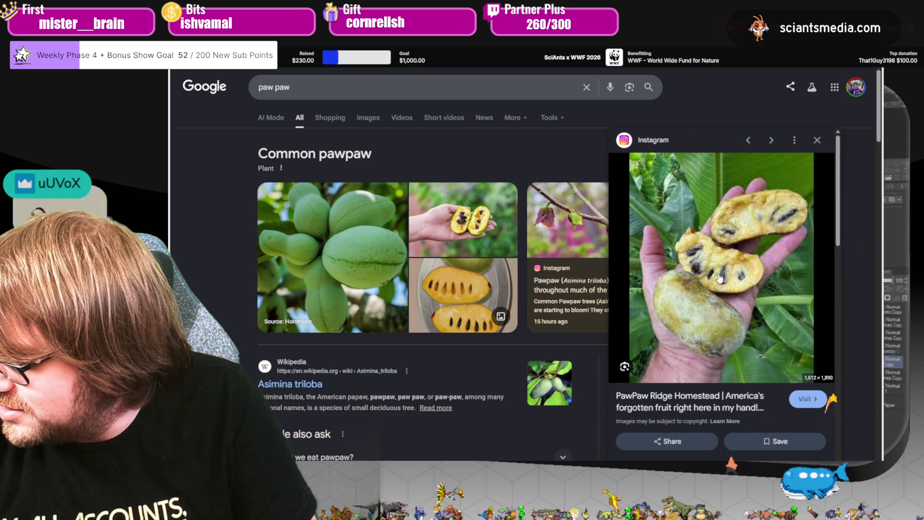
scroll(413, 375, down, 2)
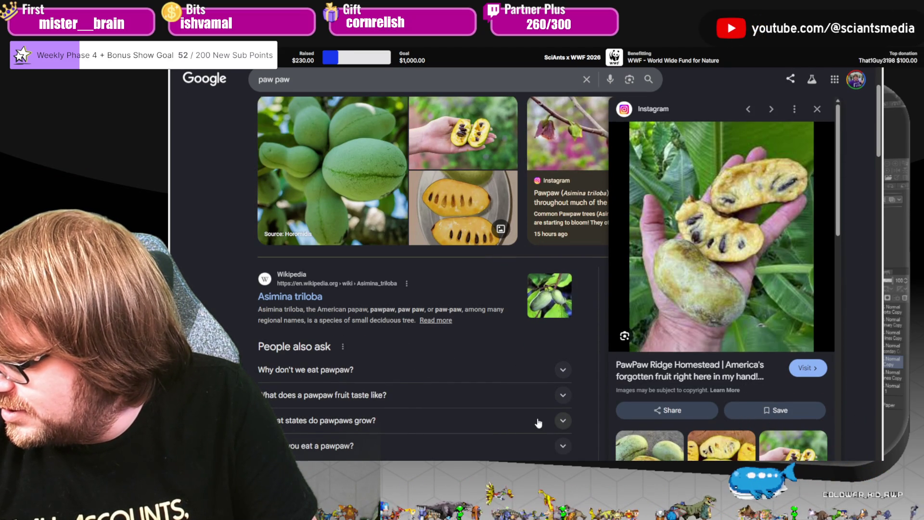
scroll(539, 413, down, 2)
click(541, 365)
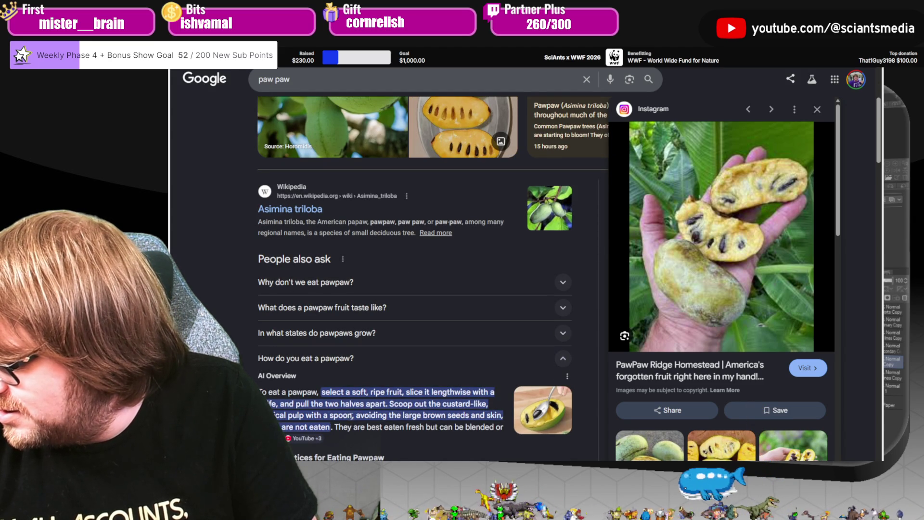
scroll(419, 416, down, 3)
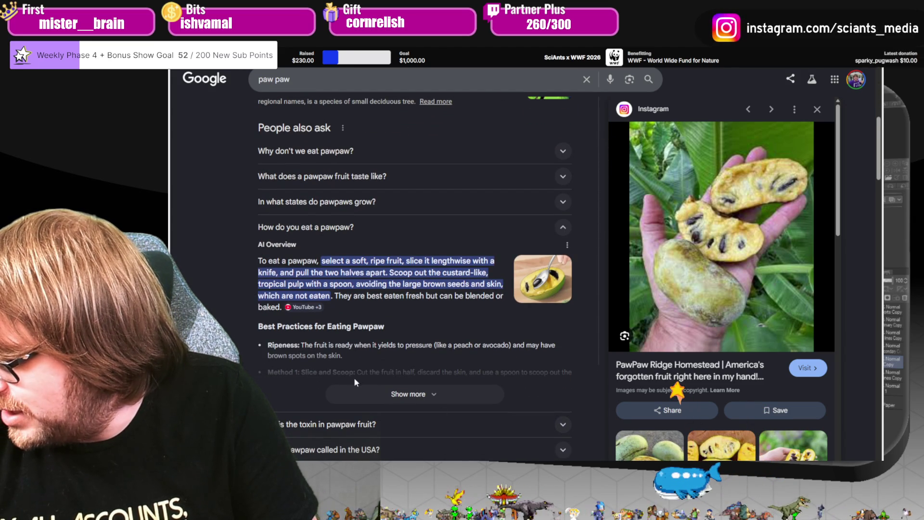
click(384, 423)
scroll(463, 382, down, 3)
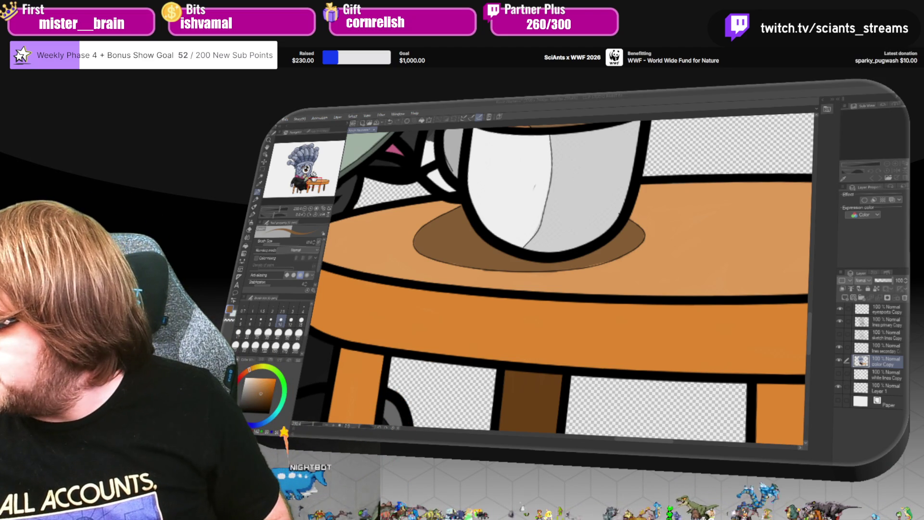
Add a new blank layer above the lines secondary layer.
scroll(766, 363, down, 5)
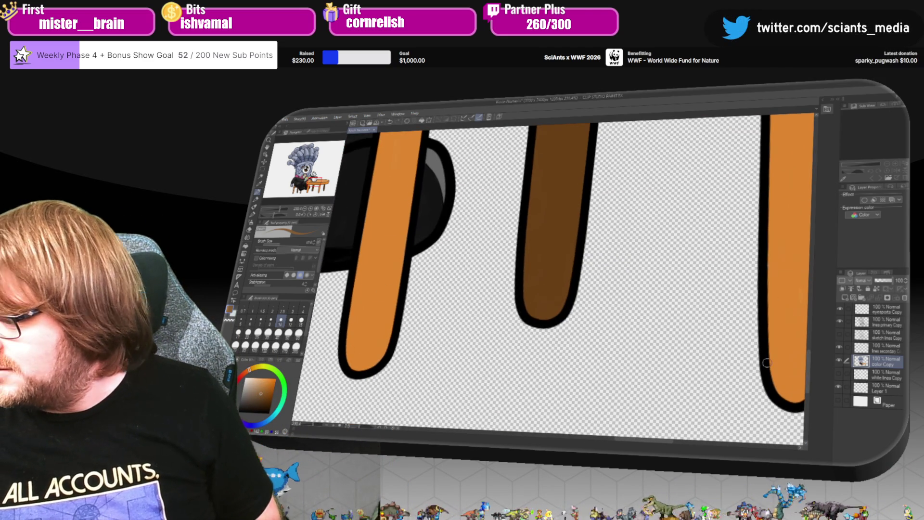
scroll(331, 413, down, 6)
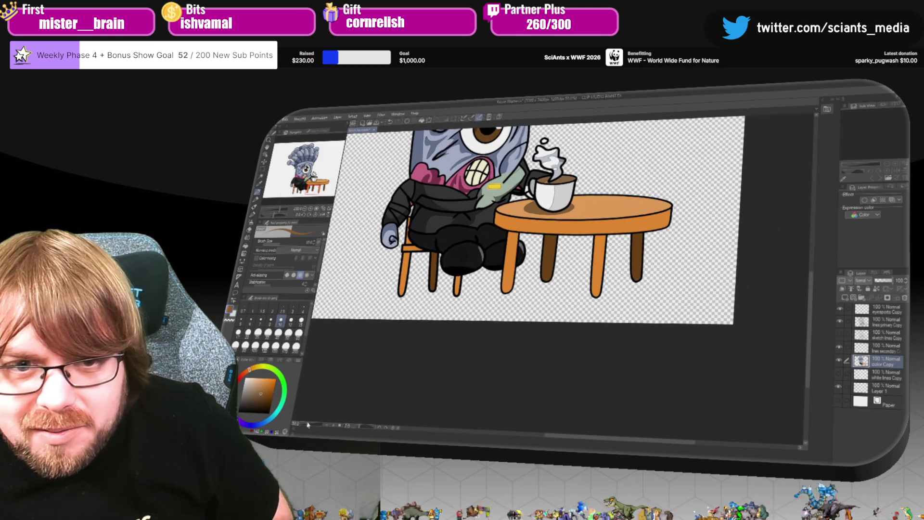
scroll(816, 310, up, 5)
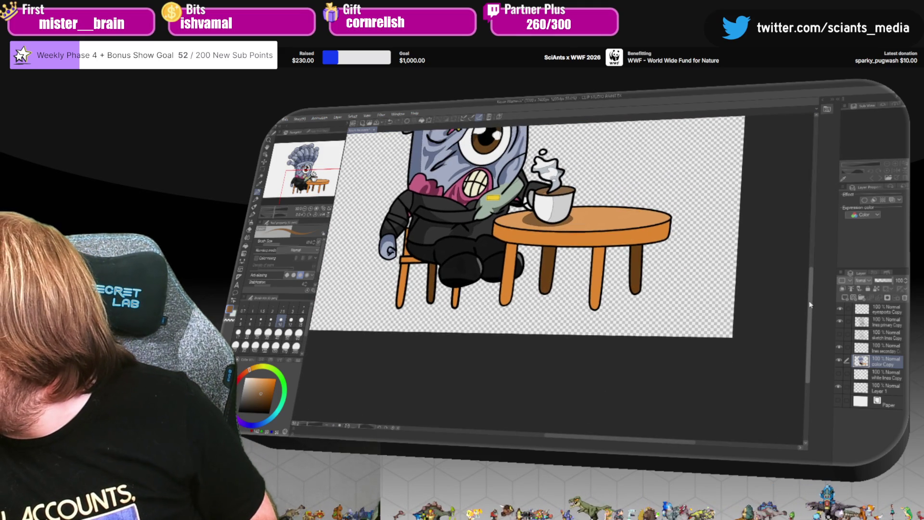
click(888, 350)
key(ctrl+shift+n)
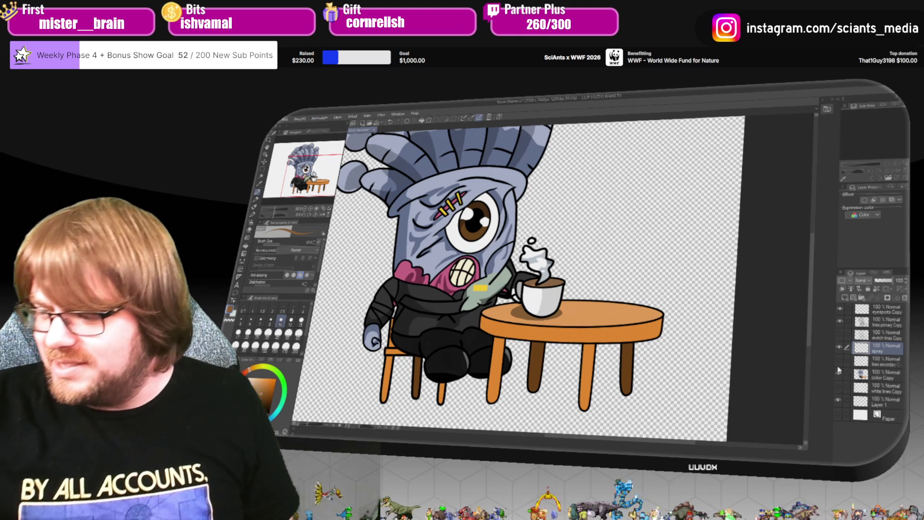
Zoom in on the coffee steam and airbrush soft white highlights onto it.
drag(307, 424, 314, 429)
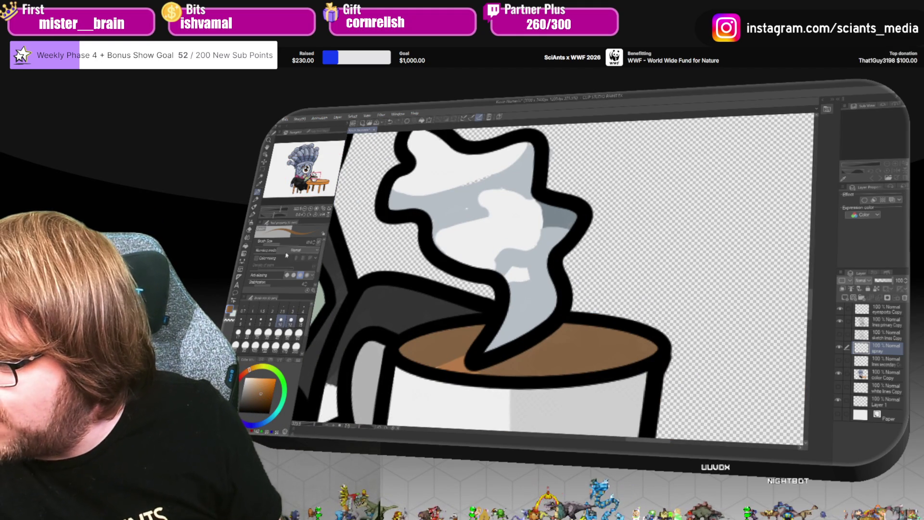
click(251, 224)
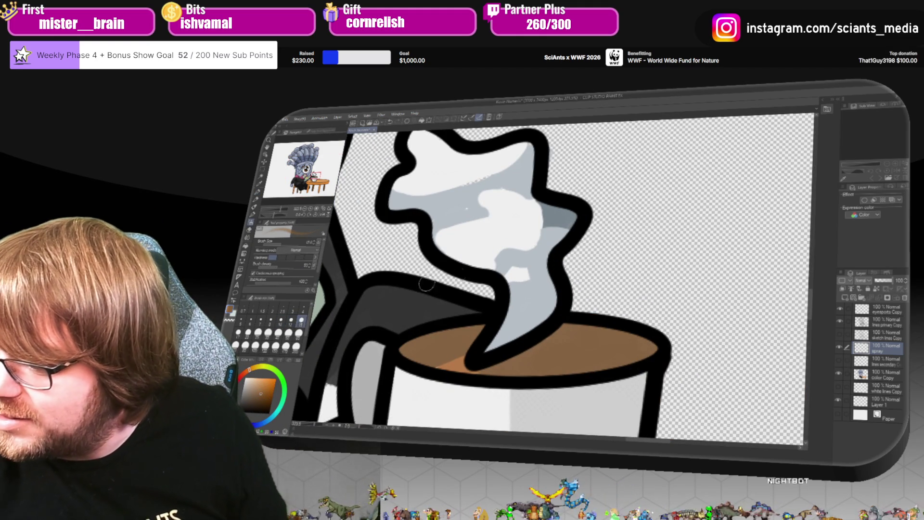
alt+click(515, 274)
drag(516, 277, 518, 280)
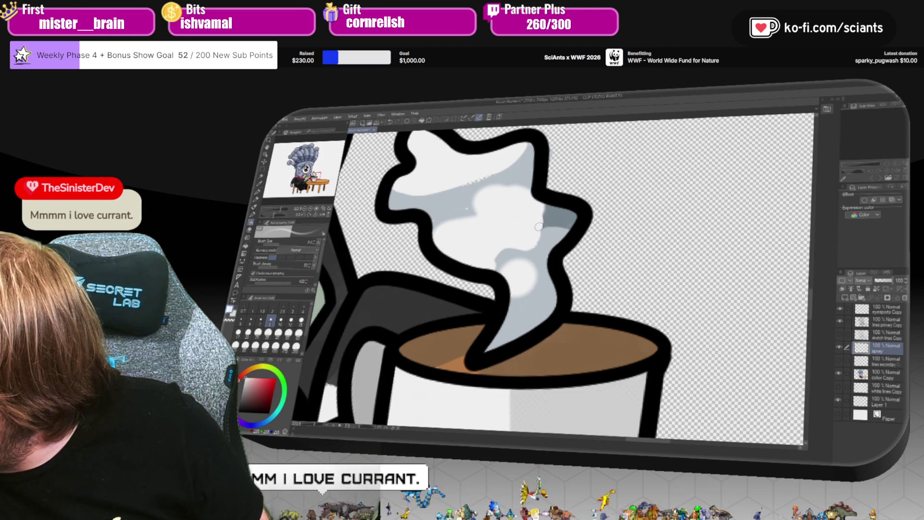
Sample the steam's blue-grey, swap to white, and cover the grey marks on the upper steam.
alt+click(568, 225)
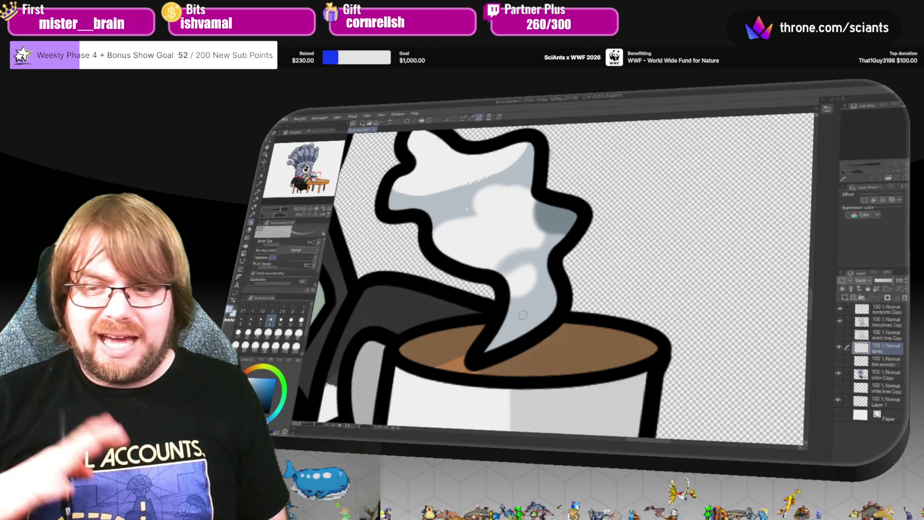
key(x)
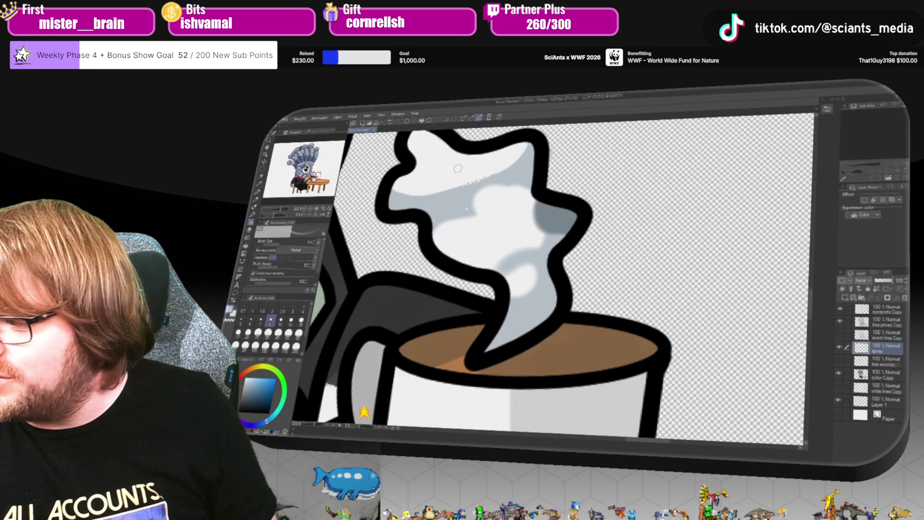
mouse_move(399, 190)
mouse_down()
mouse_move(466, 184)
mouse_move(525, 151)
mouse_up()
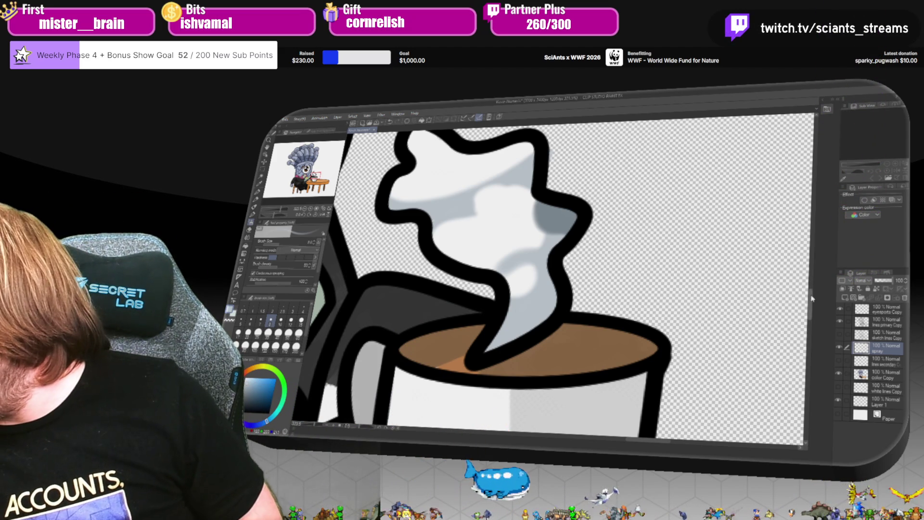
scroll(812, 298, down, 5)
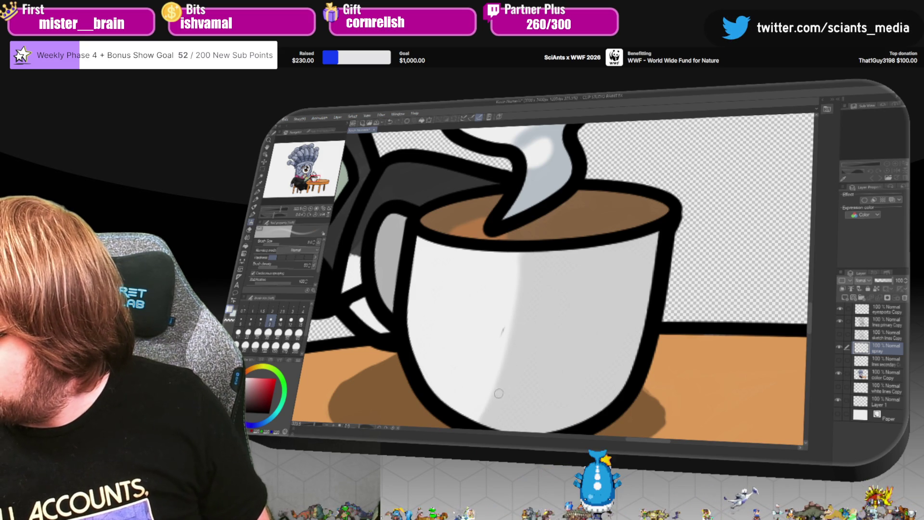
click(888, 322)
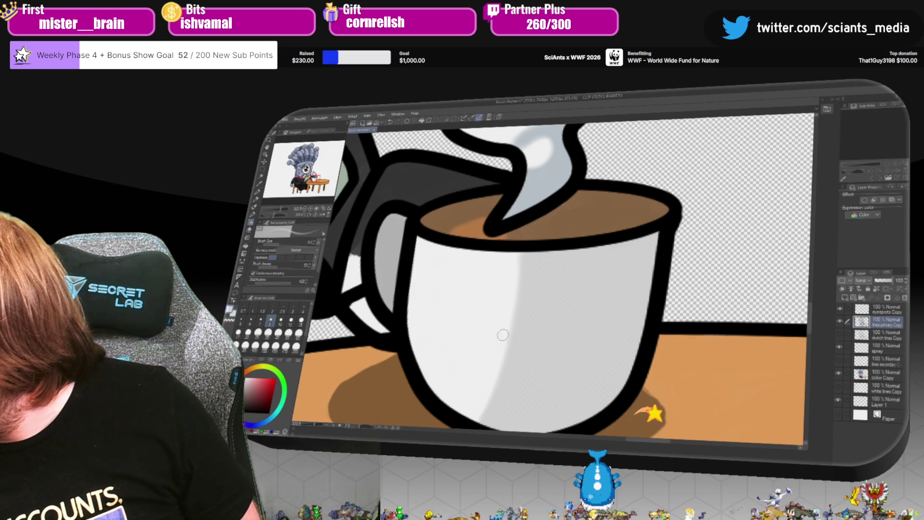
click(891, 365)
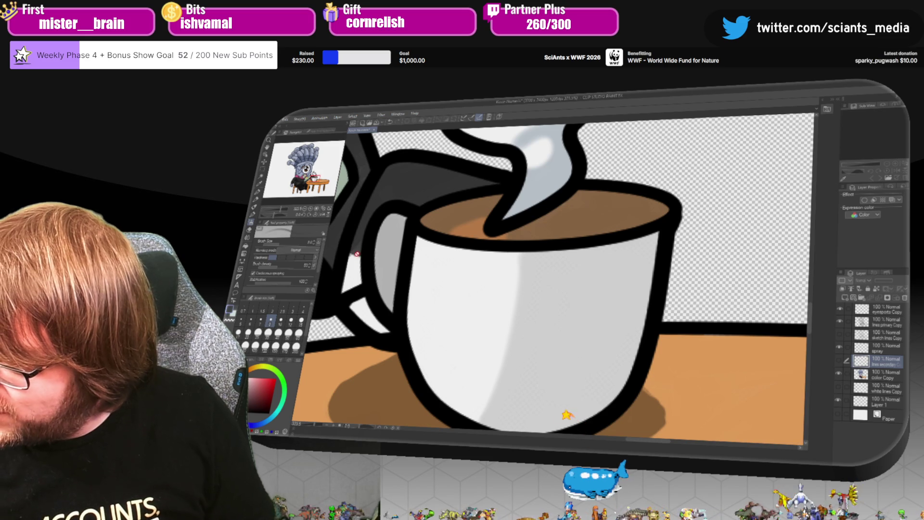
click(886, 348)
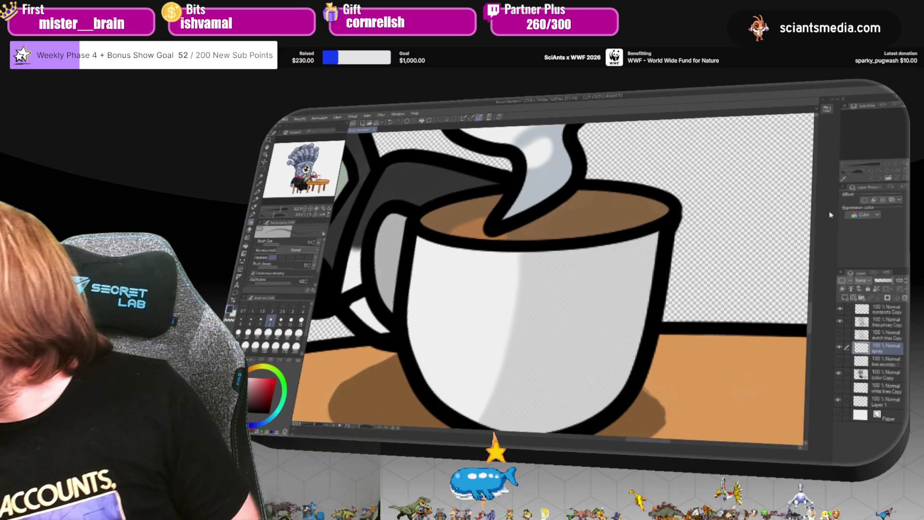
Airbrush a darker stroke along the left side of the cup's shadow.
scroll(642, 290, down, 5)
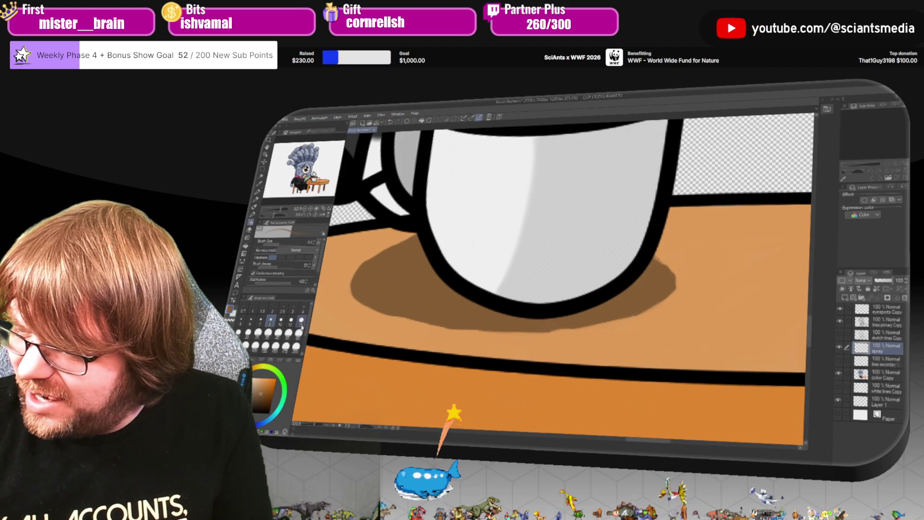
mouse_move(403, 249)
mouse_down()
mouse_move(351, 284)
mouse_move(369, 280)
mouse_move(347, 285)
mouse_move(356, 307)
mouse_move(385, 319)
mouse_move(440, 314)
mouse_move(534, 332)
mouse_move(643, 301)
mouse_move(661, 264)
mouse_move(672, 279)
mouse_move(667, 306)
mouse_move(630, 283)
mouse_move(643, 322)
mouse_move(542, 326)
mouse_up()
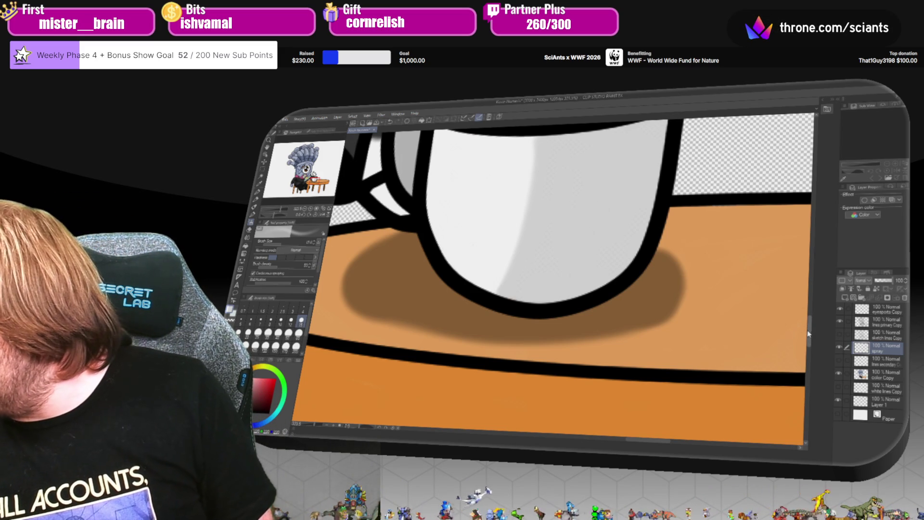
With a smaller airbrush, shade soft grey along the black outlines under the table.
scroll(808, 333, down, 5)
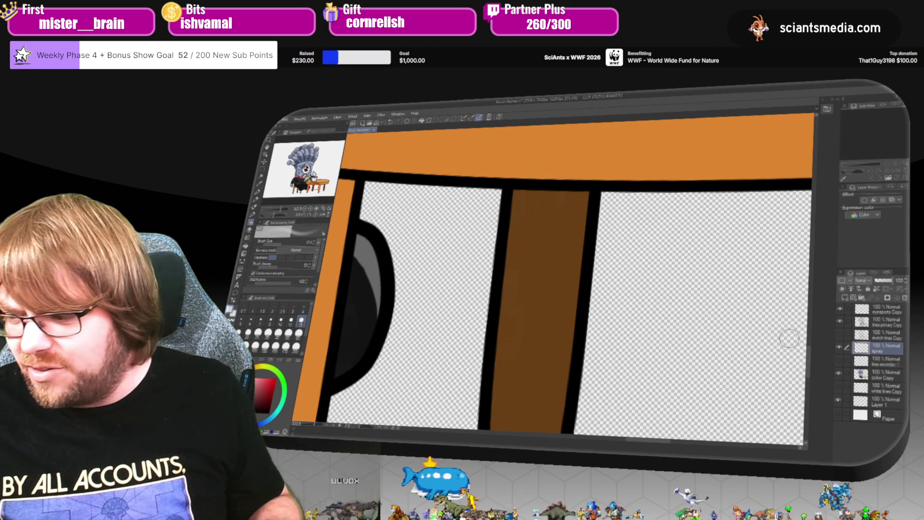
click(290, 320)
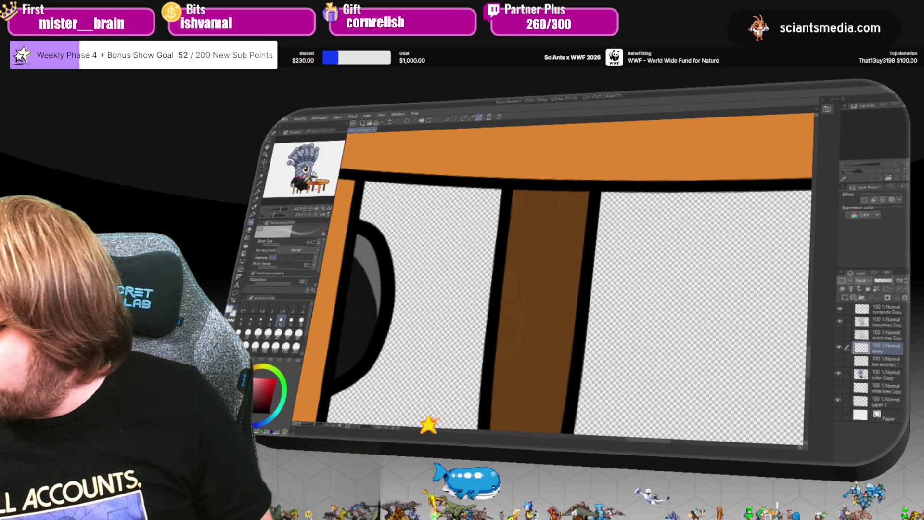
scroll(547, 270, up, 2)
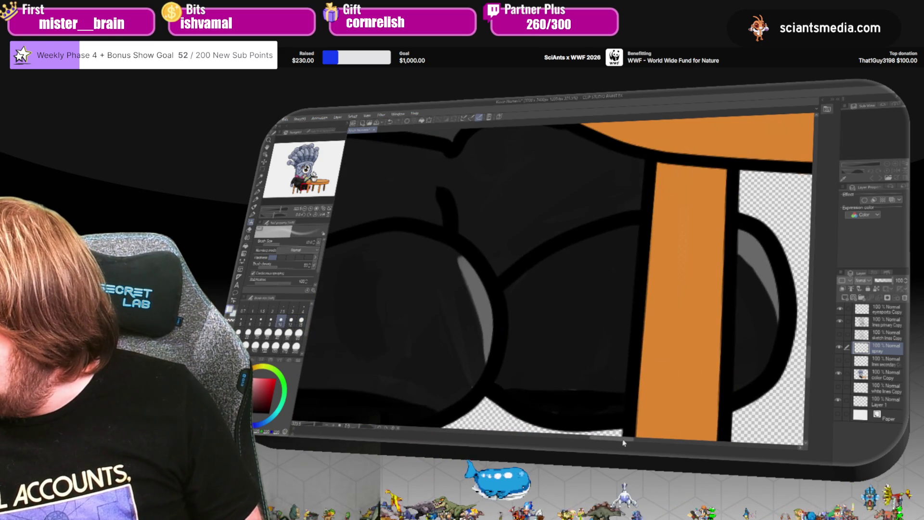
drag(623, 441, 639, 441)
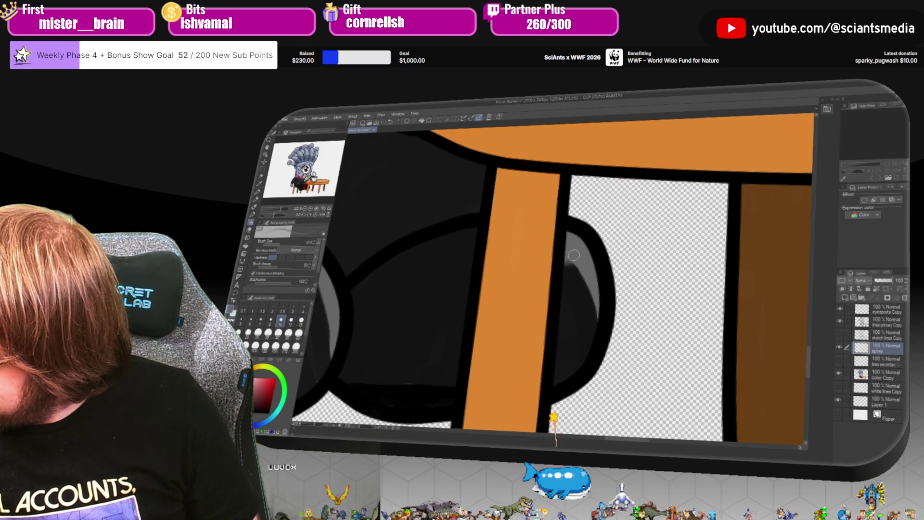
drag(602, 313, 604, 345)
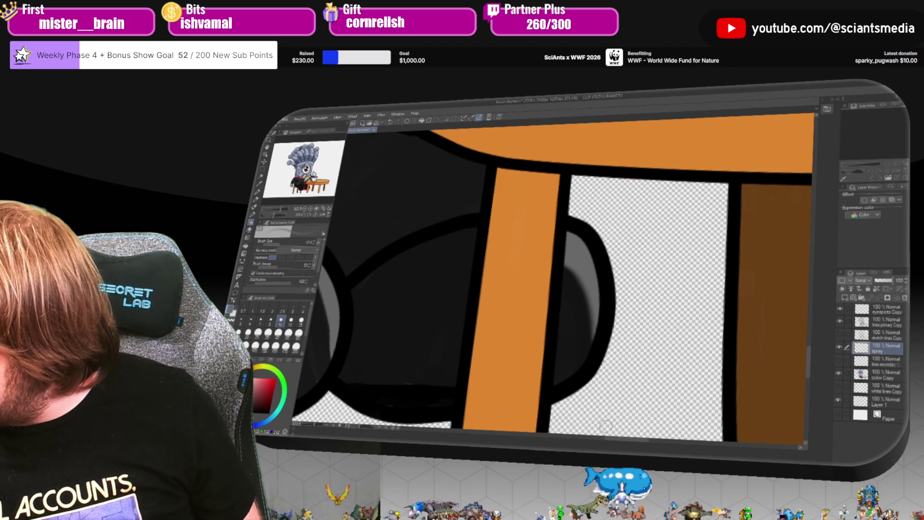
drag(615, 444, 591, 444)
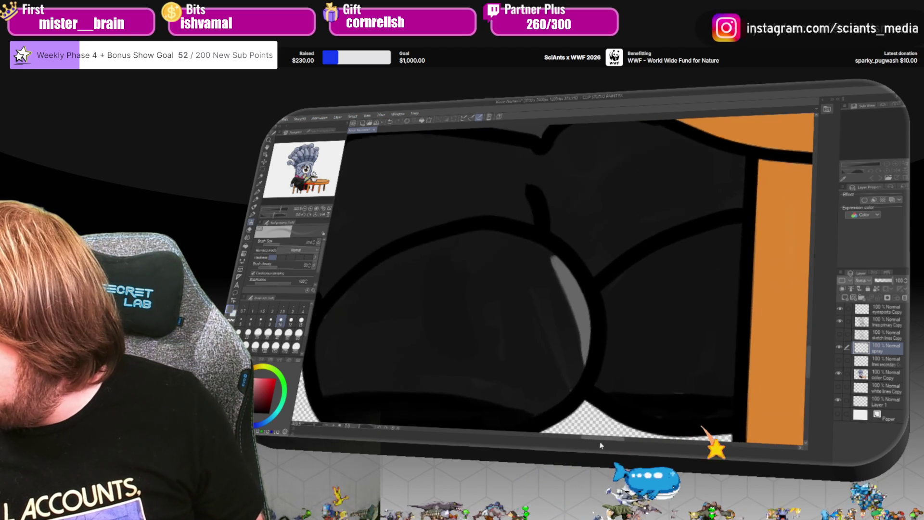
mouse_move(573, 250)
mouse_down()
mouse_move(610, 335)
mouse_move(612, 385)
mouse_up()
drag(556, 243, 587, 383)
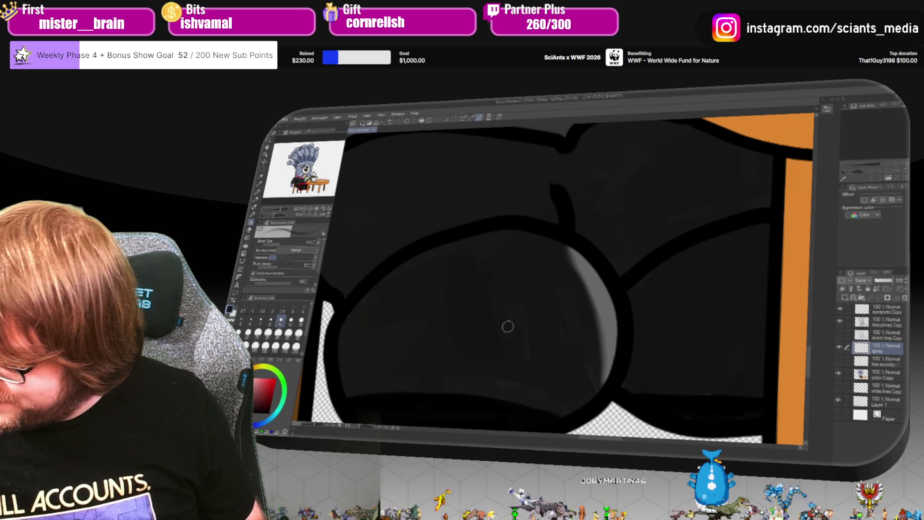
Resize the airbrush and darken the left edge of the orange table leg.
click(247, 332)
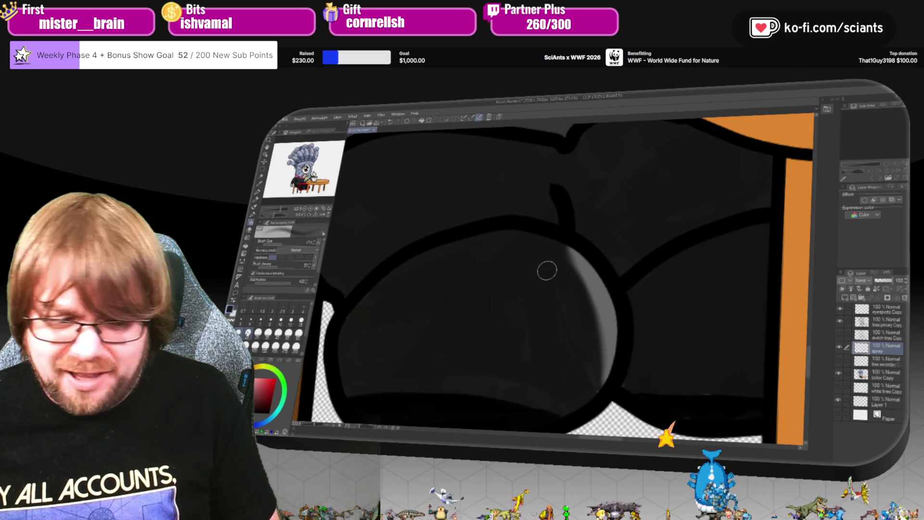
drag(722, 330, 601, 332)
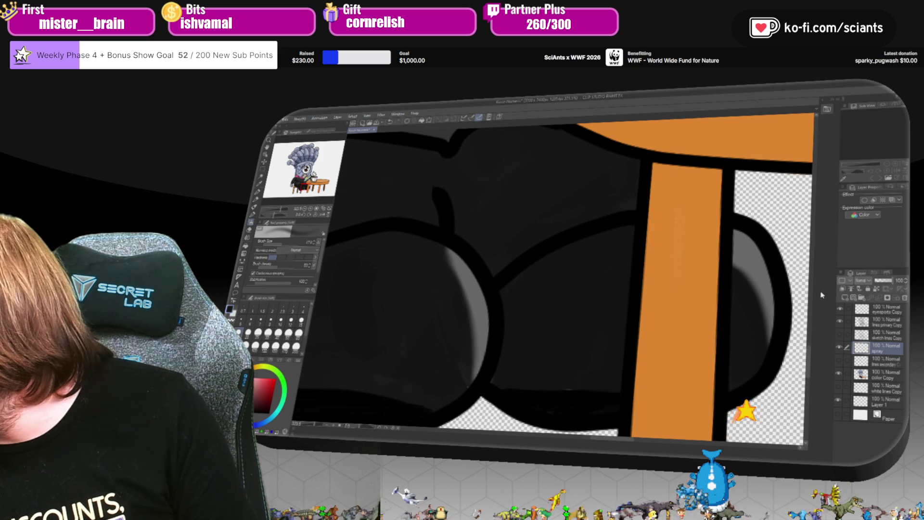
scroll(754, 344, down, 3)
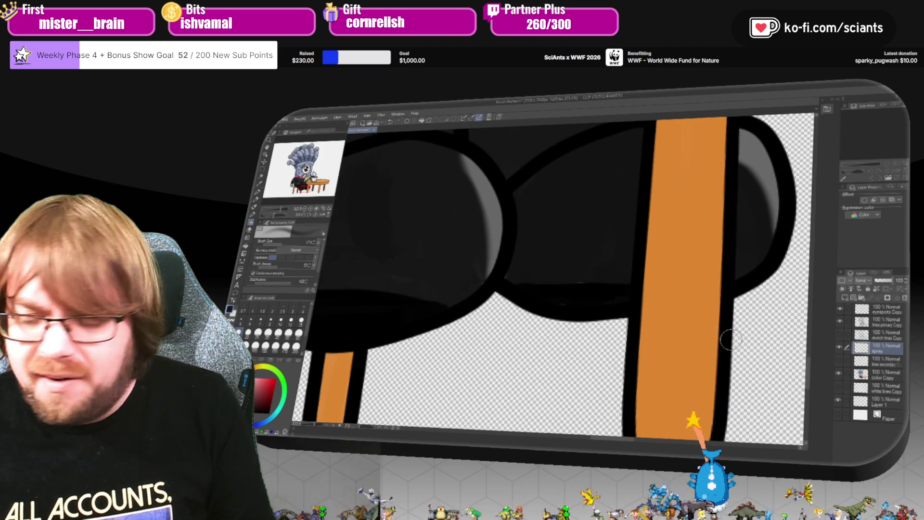
mouse_move(567, 286)
mouse_down()
mouse_move(629, 289)
mouse_move(563, 278)
mouse_up()
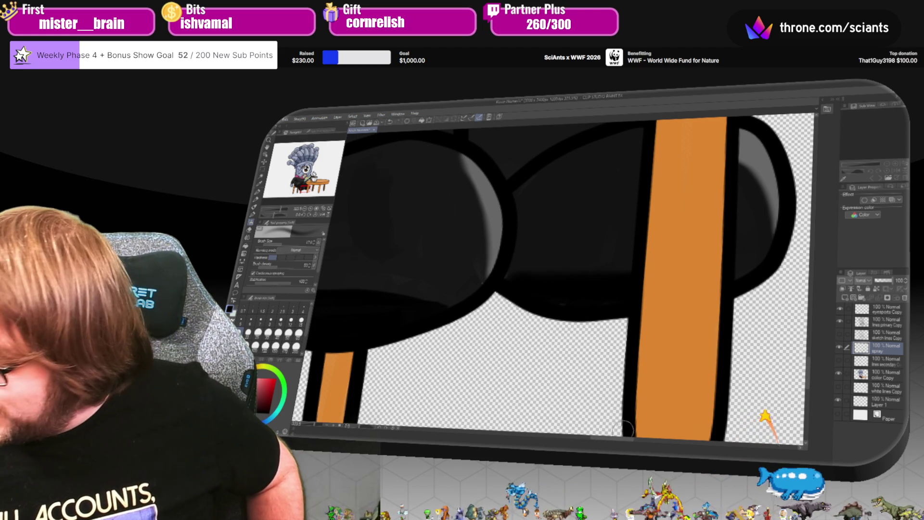
scroll(606, 419, down, 3)
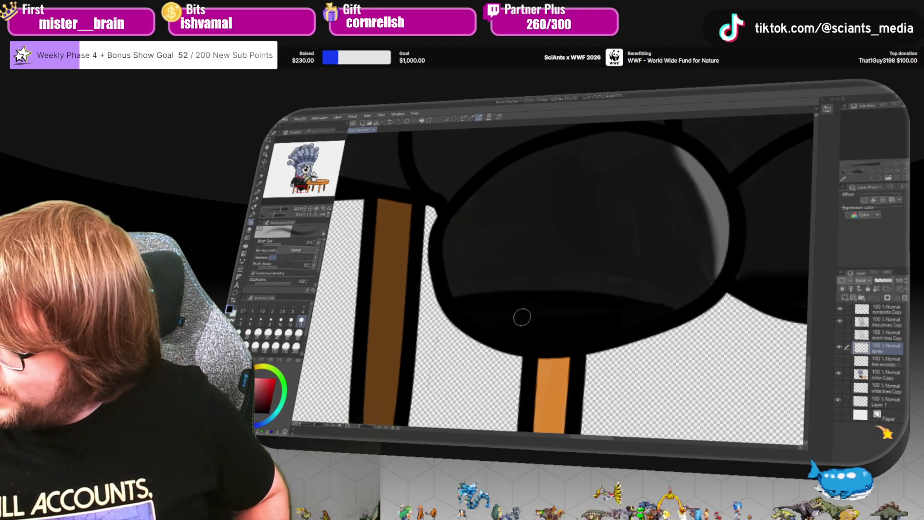
Darken the rounded shape's lower edge, undo the extra lower-right stroke, and select lines primary Copy.
mouse_move(504, 290)
mouse_down()
mouse_move(642, 297)
mouse_move(682, 309)
mouse_up()
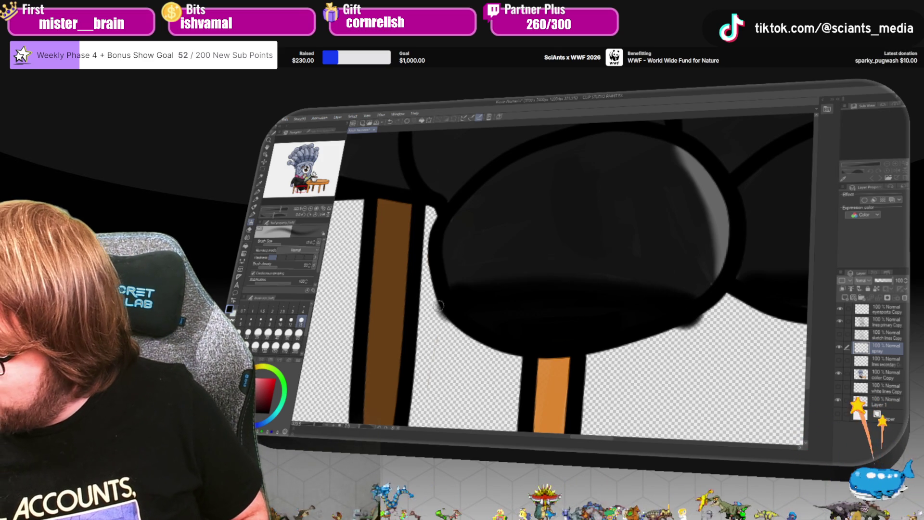
drag(663, 342, 719, 319)
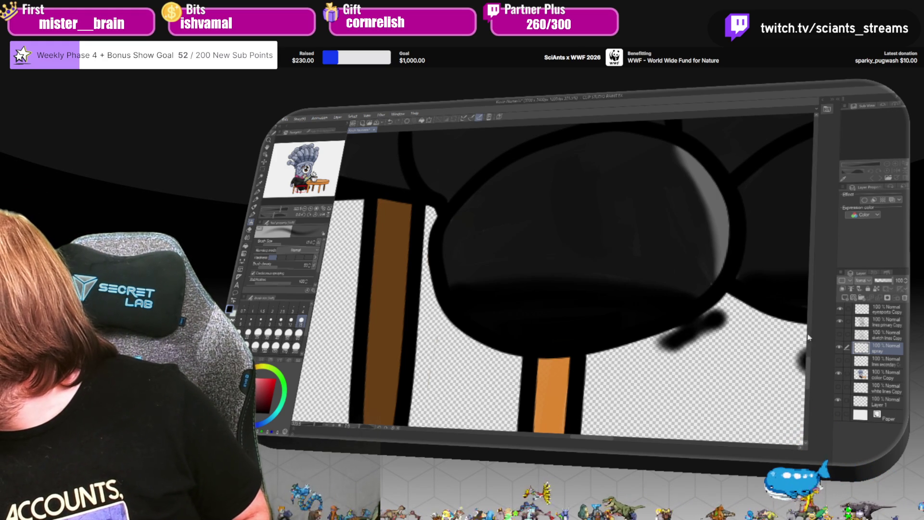
key(ctrl+z)
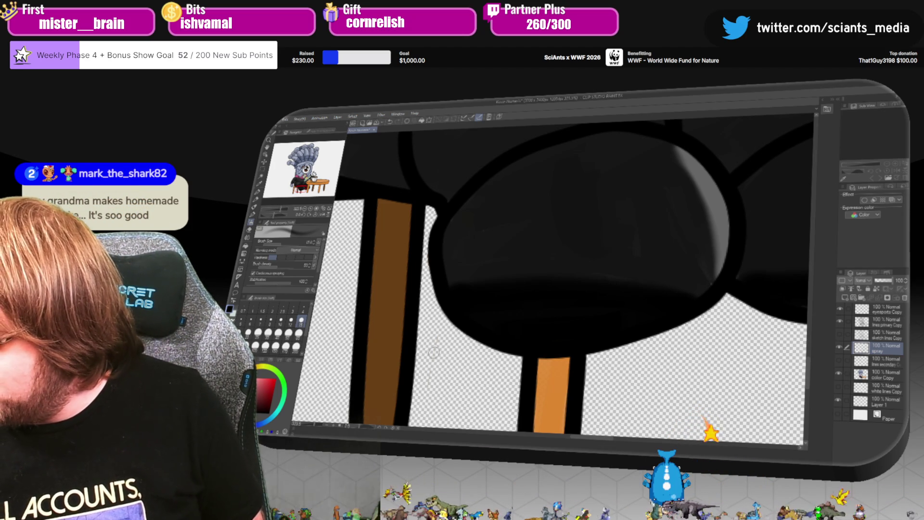
key(alt+bracketright)
key(alt+bracketright)
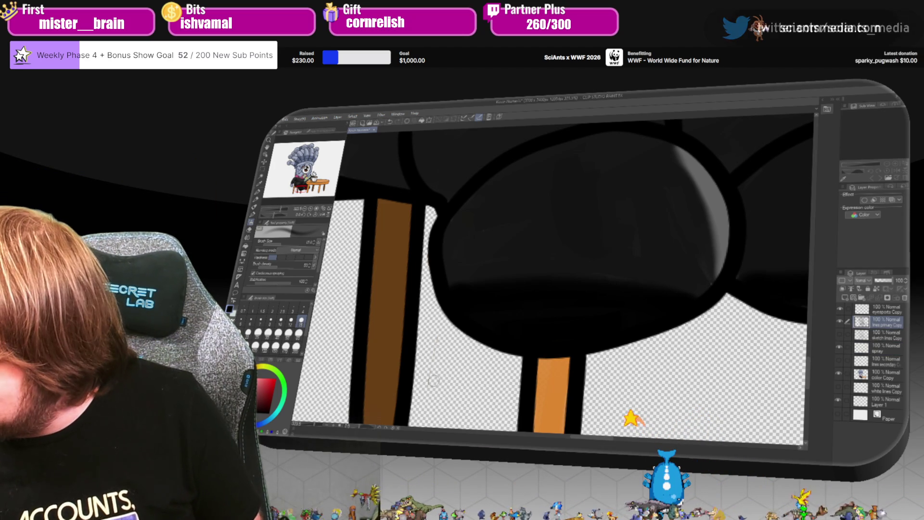
On the spray layer, airbrush a blue-grey highlight across the hand and darken its right edge.
click(885, 309)
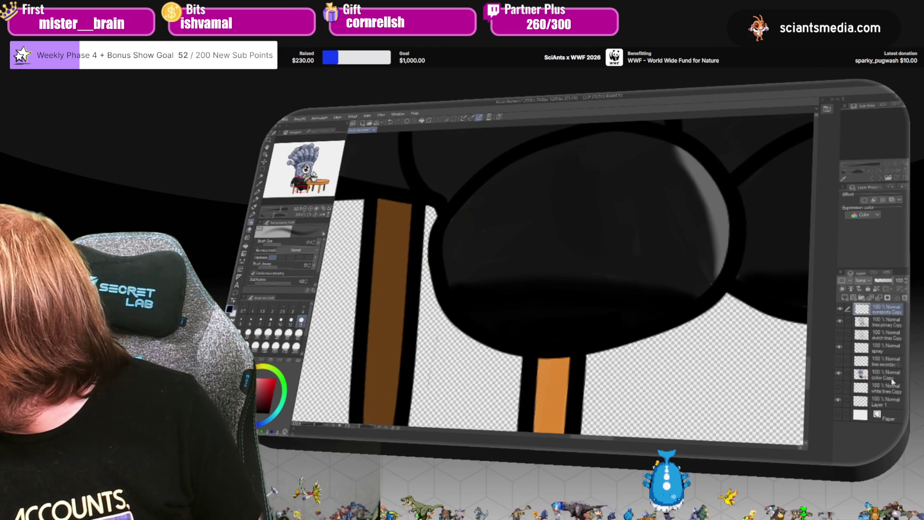
click(890, 377)
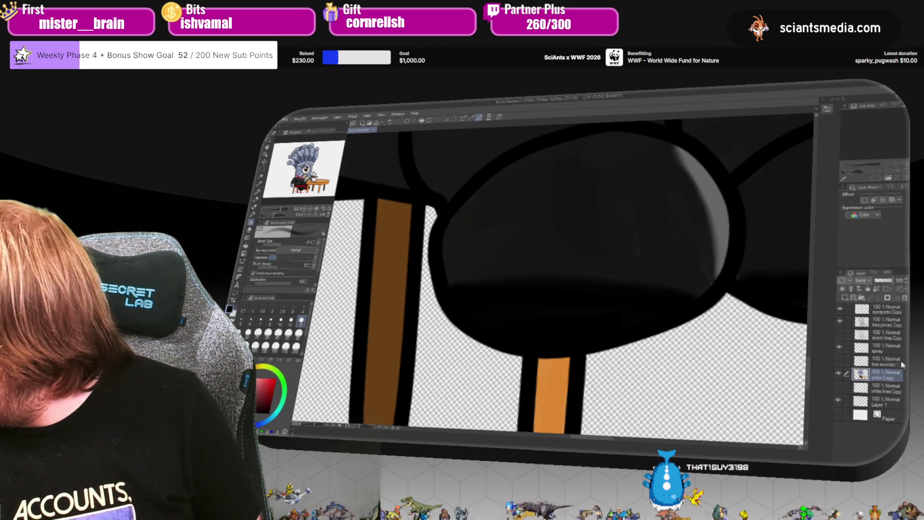
click(891, 348)
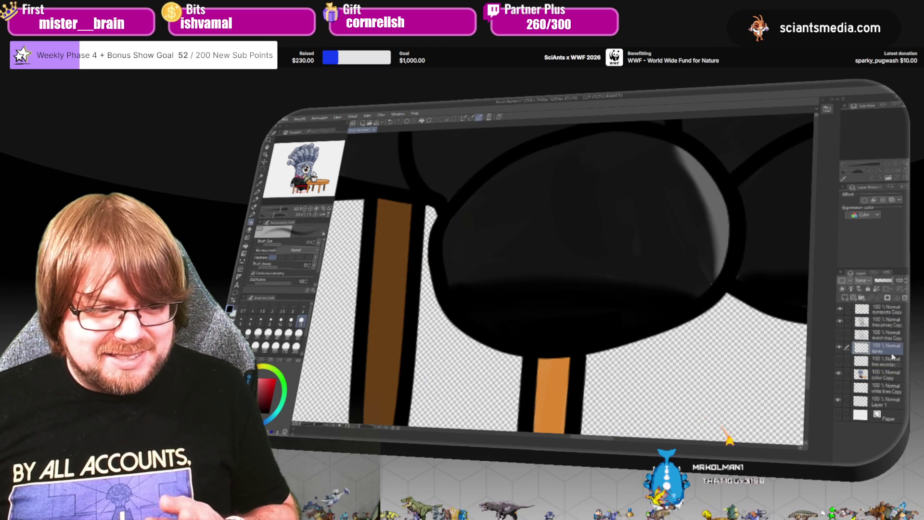
mouse_move(589, 440)
mouse_down()
mouse_move(698, 313)
mouse_move(730, 296)
mouse_up()
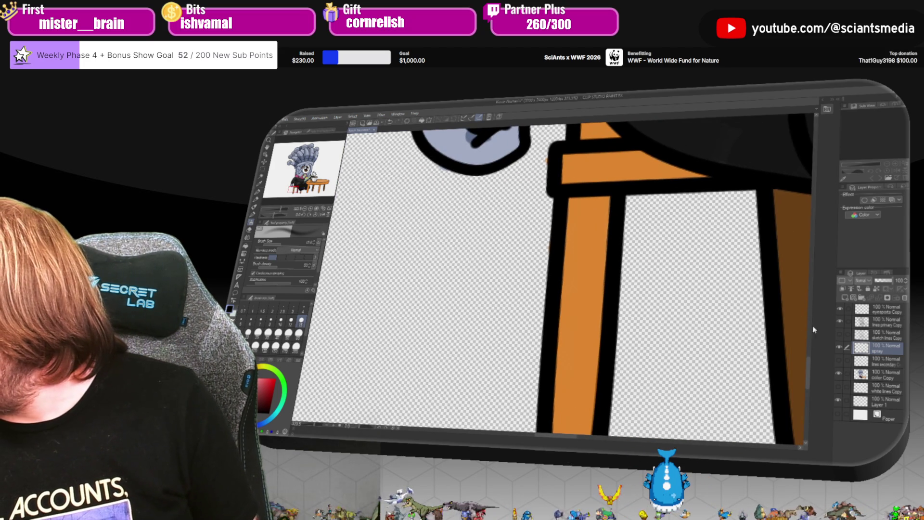
drag(808, 365, 854, 337)
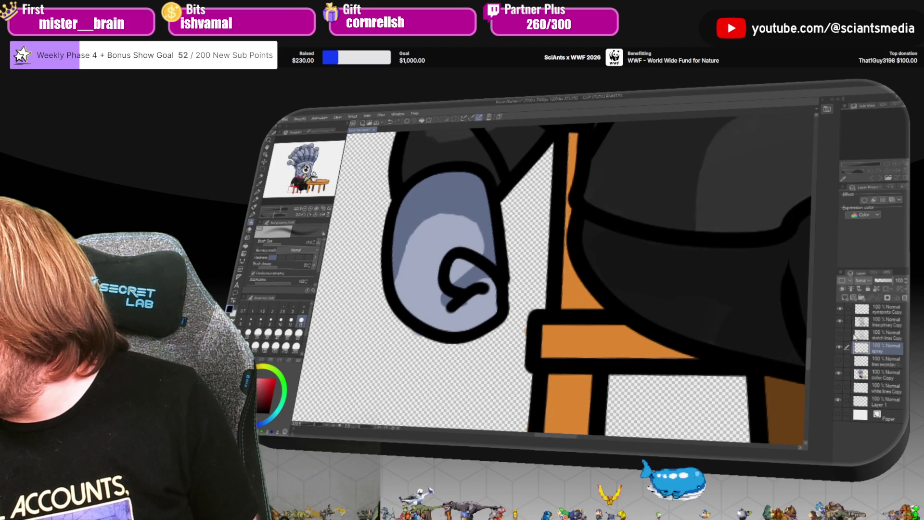
click(890, 374)
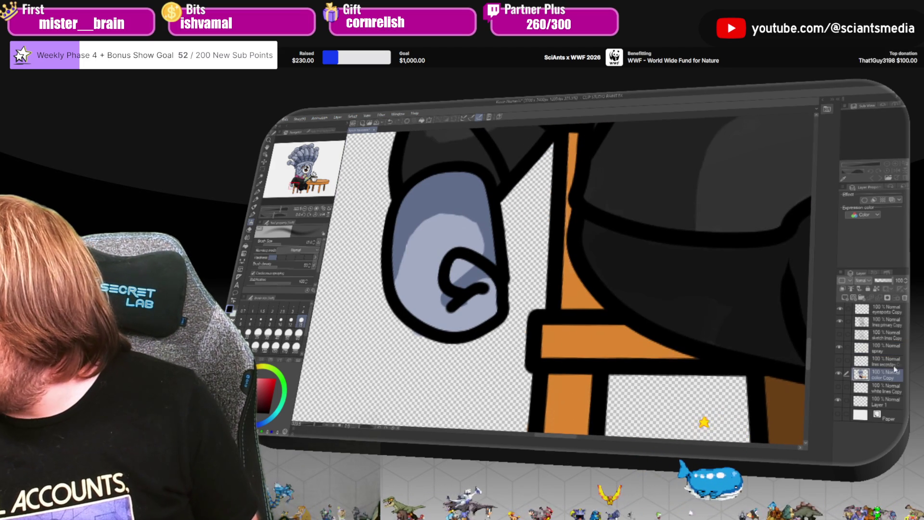
click(893, 350)
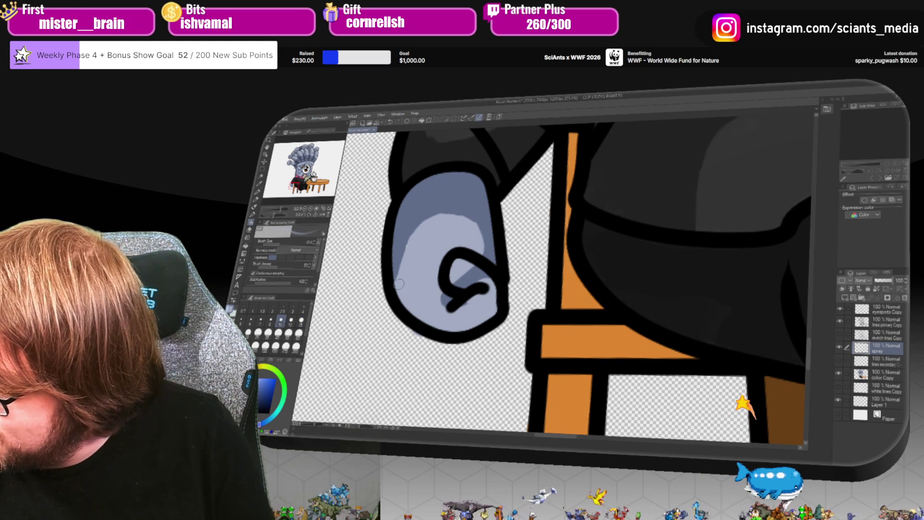
alt+click(407, 250)
mouse_move(407, 250)
mouse_down()
mouse_move(431, 219)
mouse_move(438, 249)
mouse_up()
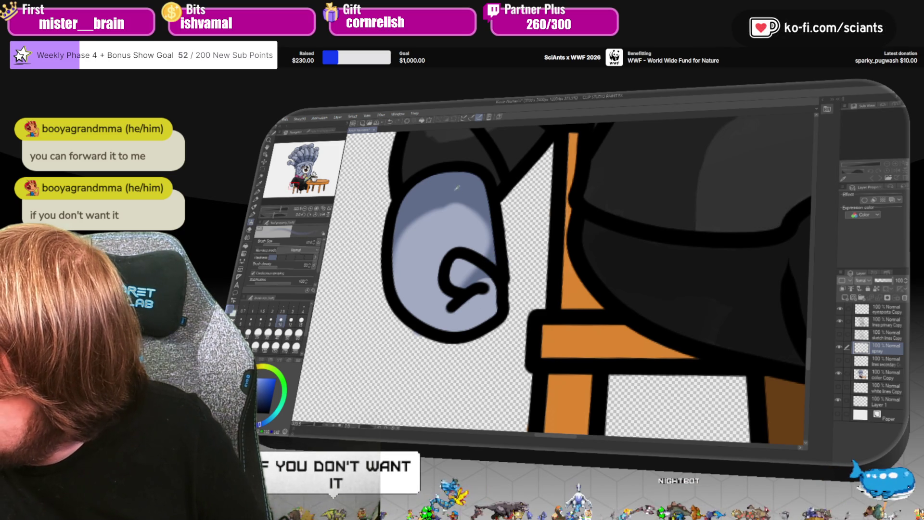
mouse_move(491, 215)
mouse_down()
mouse_move(491, 243)
mouse_move(476, 269)
mouse_up()
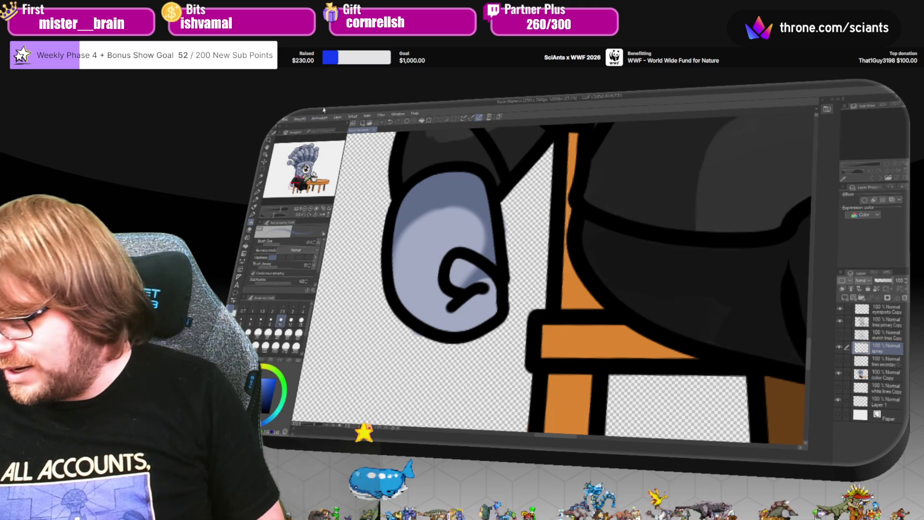
Pan the canvas up and to the right.
scroll(812, 341, up, 3)
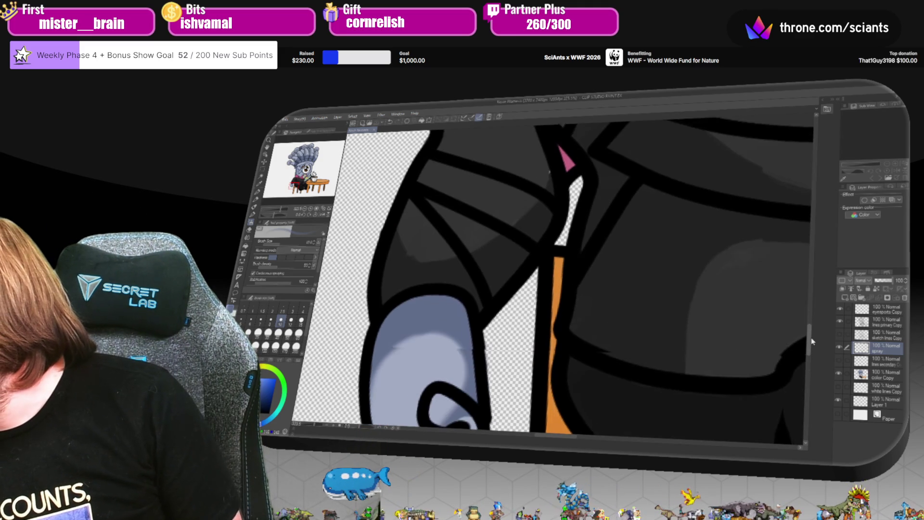
scroll(582, 448, right, 3)
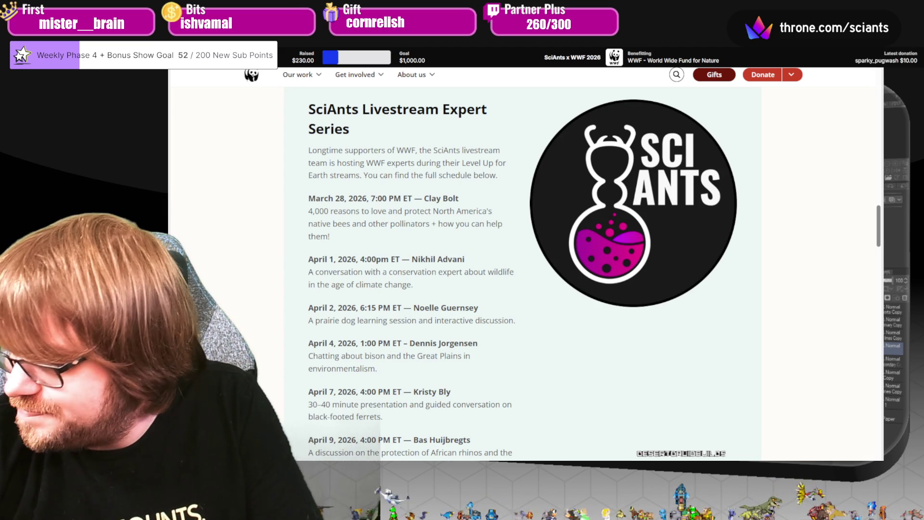
Browse the WWF SciAnts Livestream schedule, then switch to the Adopt a Bumblebee gift page.
scroll(525, 269, down, 1)
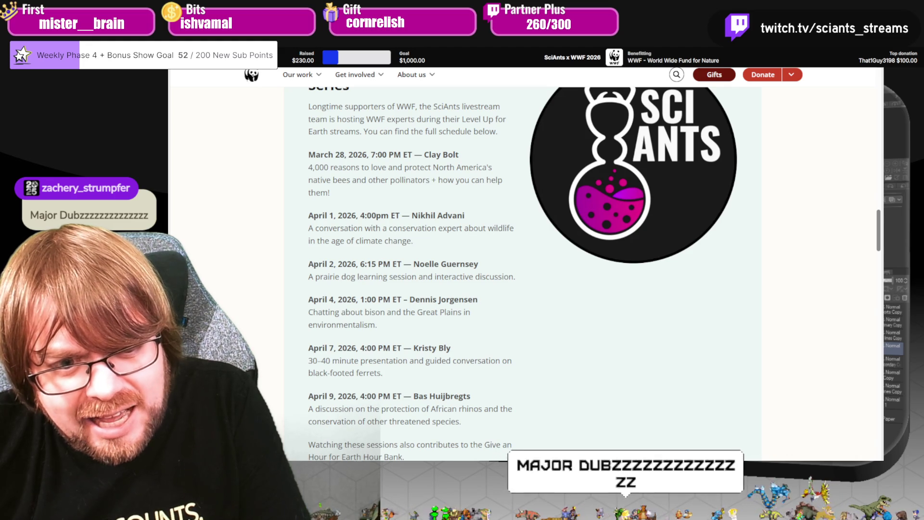
scroll(522, 219, up, 2)
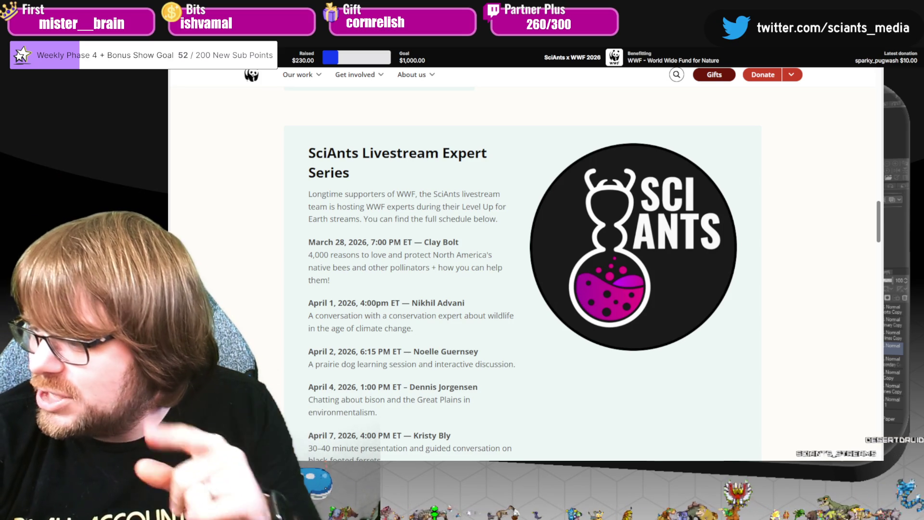
scroll(523, 270, down, 2)
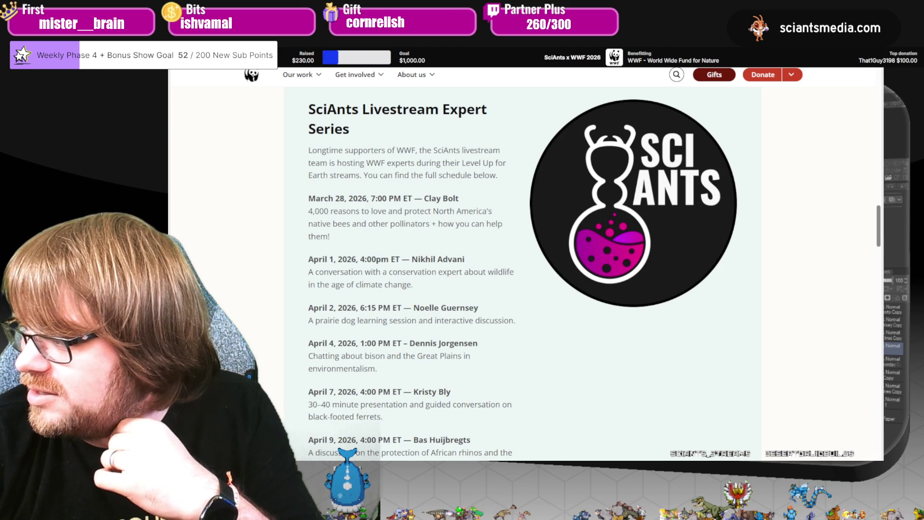
key(ctrl+Tab)
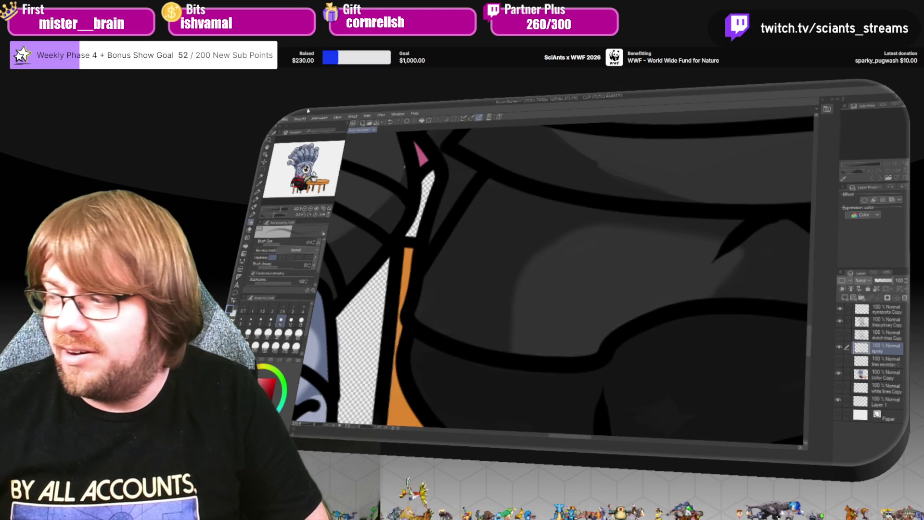
Airbrush darker shading along the left edge of the magenta folds and add a faint patch.
drag(561, 438, 547, 427)
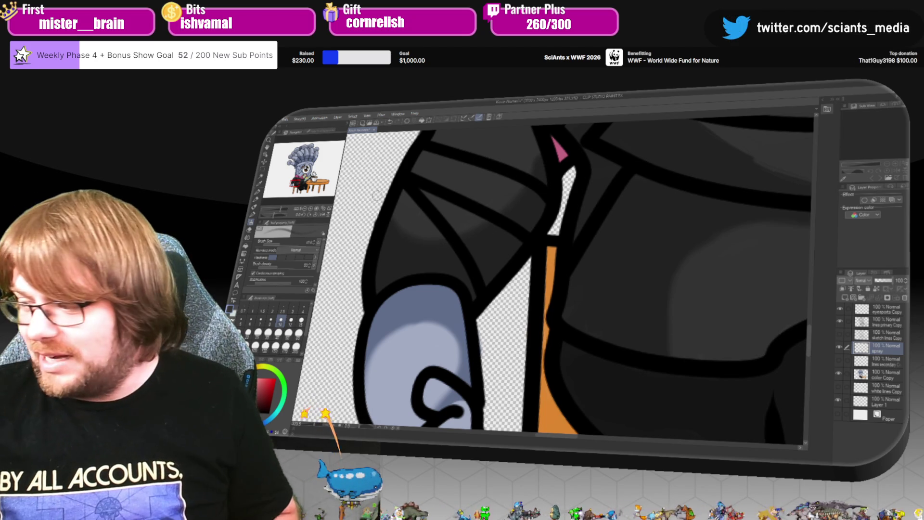
scroll(811, 333, up, 5)
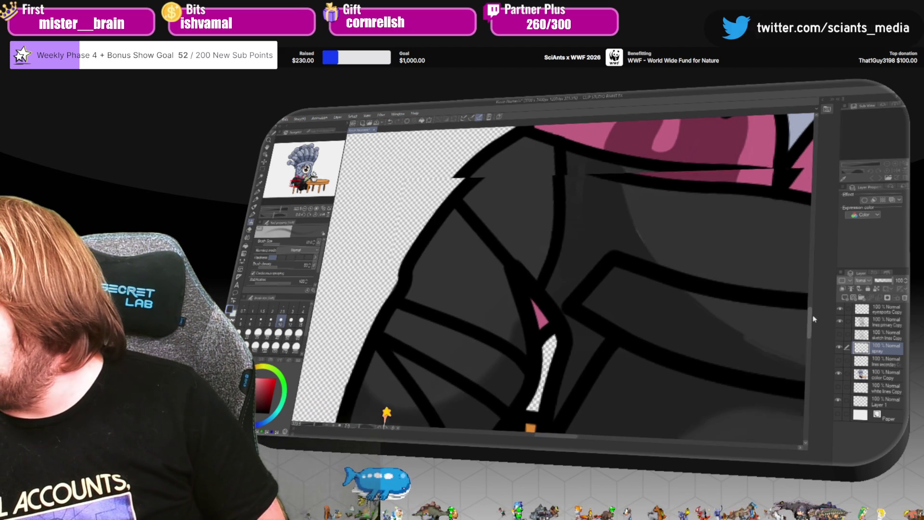
drag(571, 441, 594, 444)
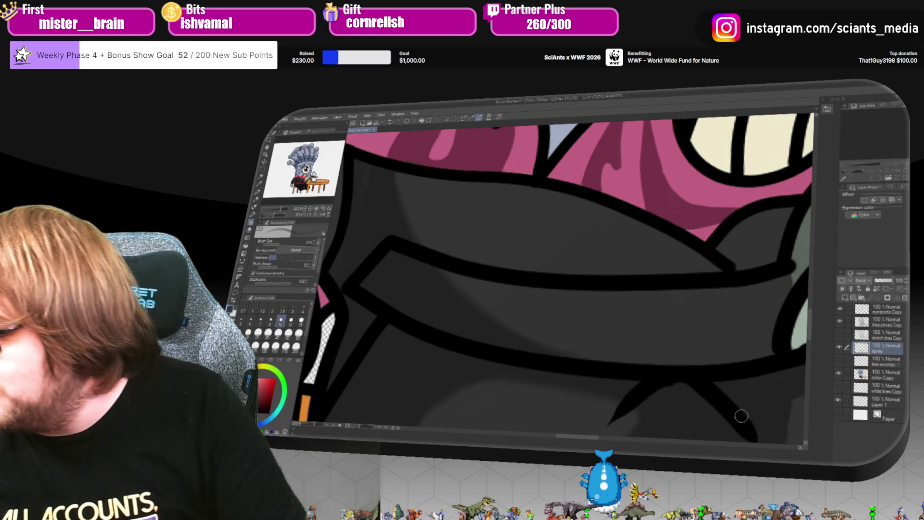
drag(578, 441, 604, 439)
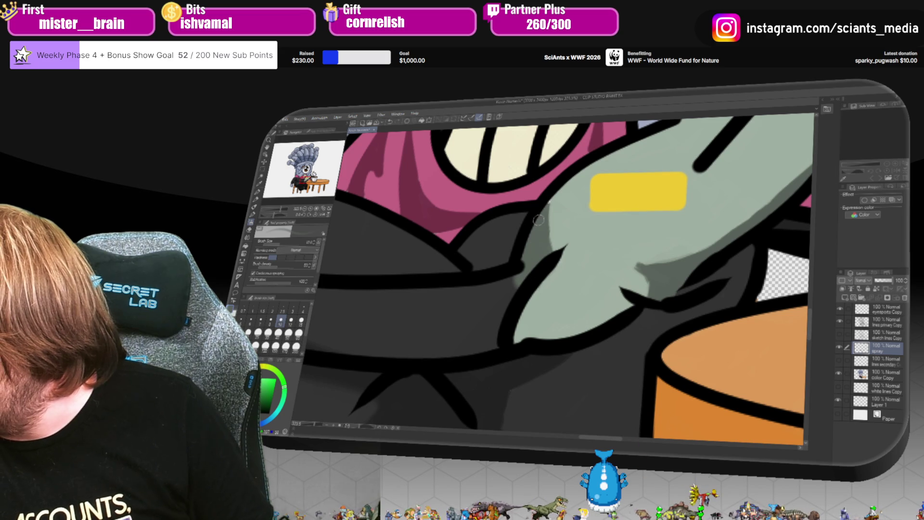
drag(547, 204, 549, 258)
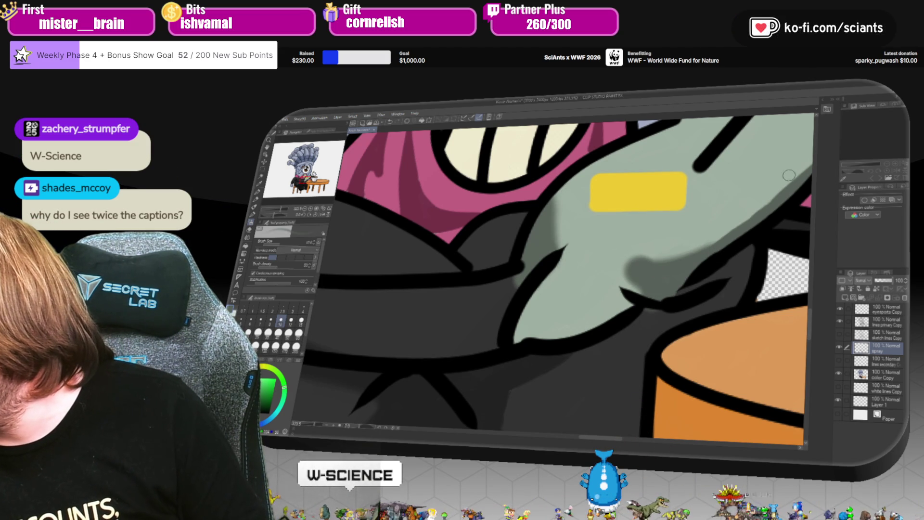
drag(726, 238, 702, 230)
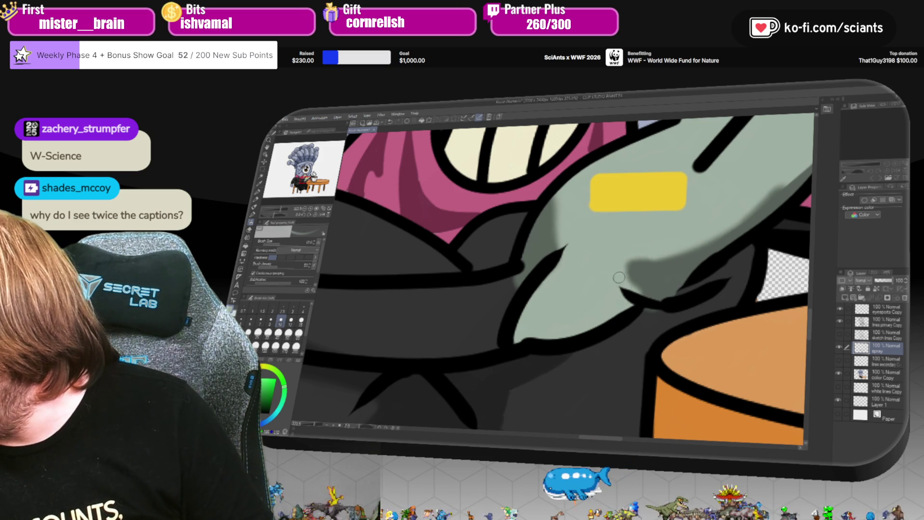
Pick a dark greyish colour, then a grey-green colour, for the shading.
alt+click(633, 328)
drag(599, 442, 621, 442)
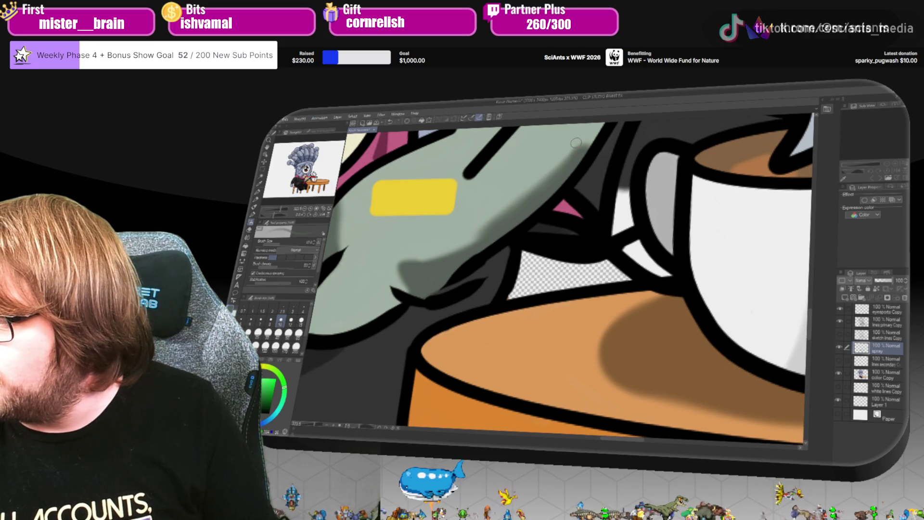
alt+click(571, 143)
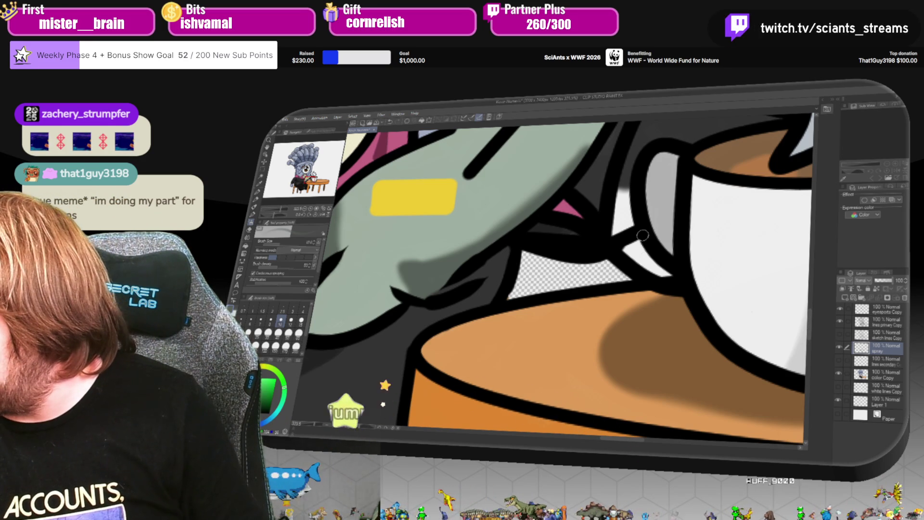
scroll(809, 336, down, 2)
drag(810, 335, 810, 343)
scroll(668, 413, left, 5)
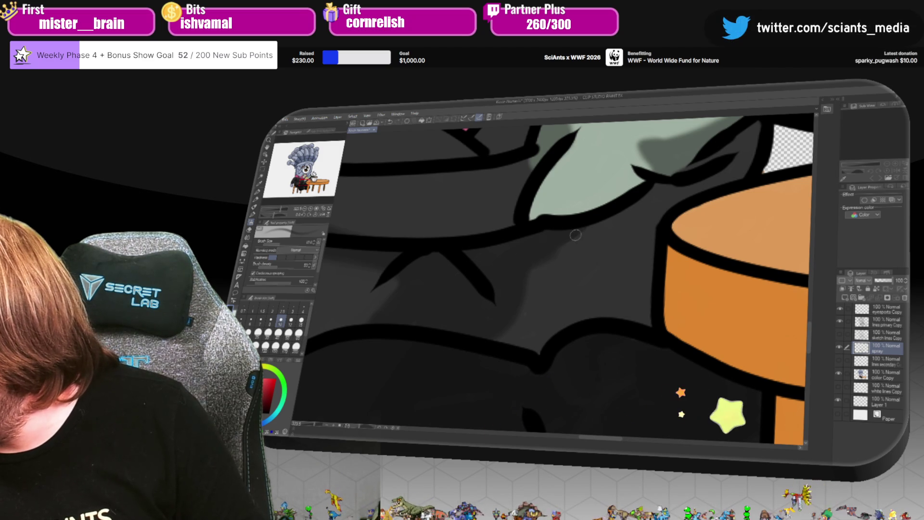
drag(595, 439, 567, 440)
mouse_move(812, 337)
mouse_down()
mouse_move(817, 303)
mouse_move(815, 332)
mouse_up()
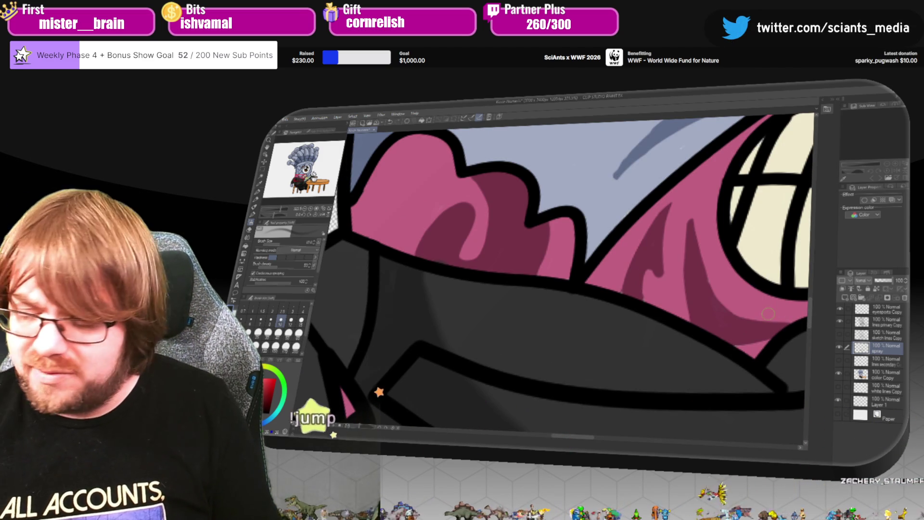
Set the brush size to 7.0 and centre the eye in the view.
click(271, 320)
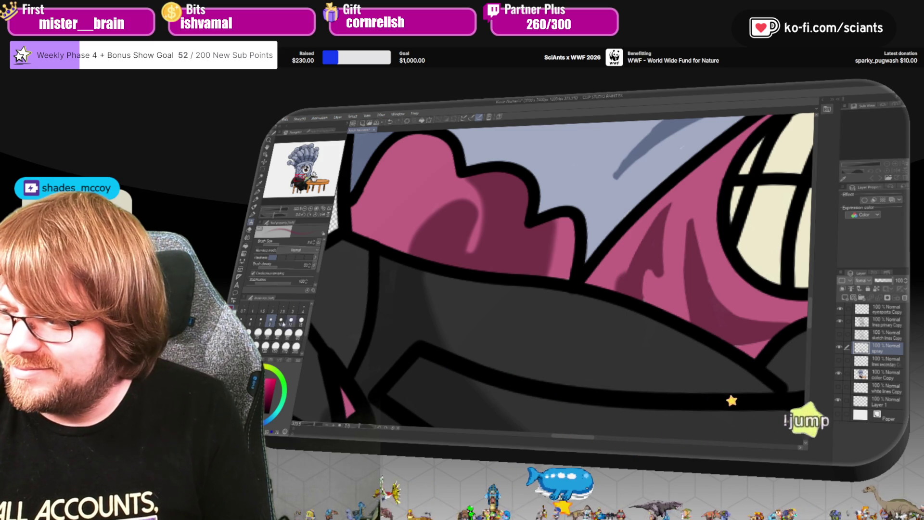
click(260, 320)
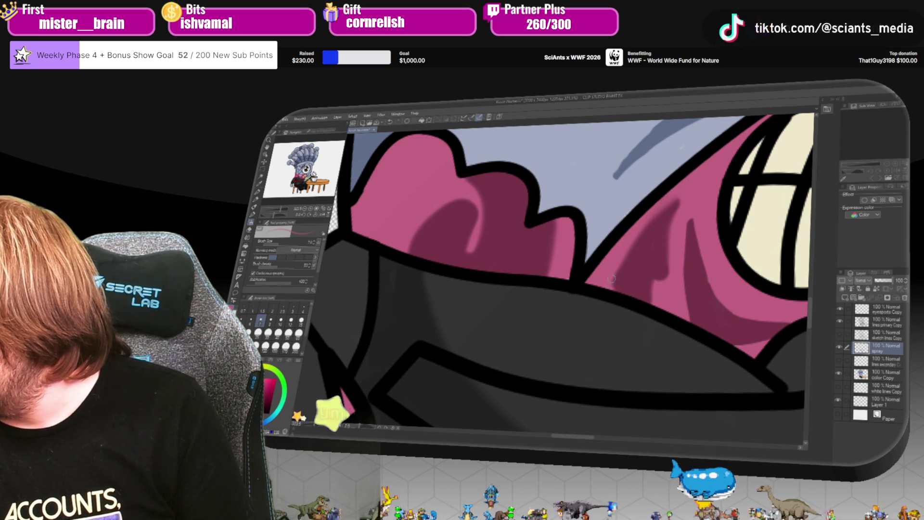
drag(608, 423, 470, 320)
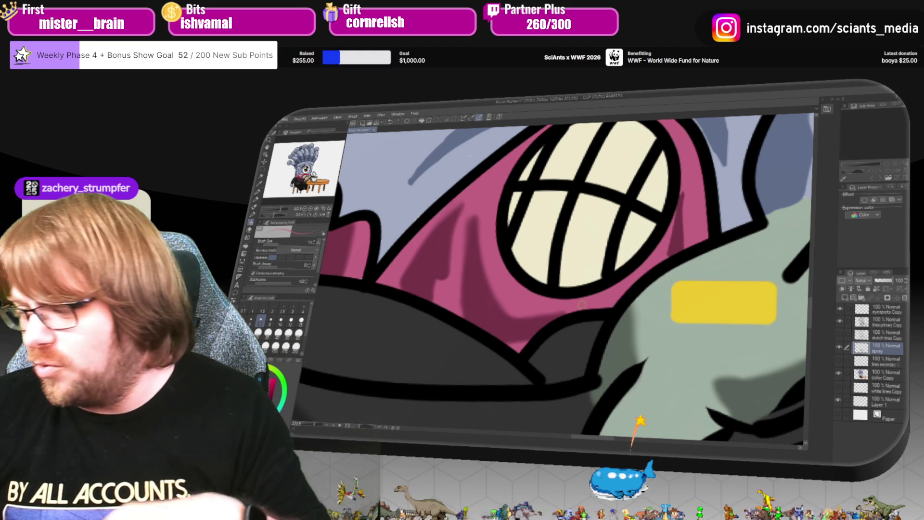
drag(581, 305, 343, 304)
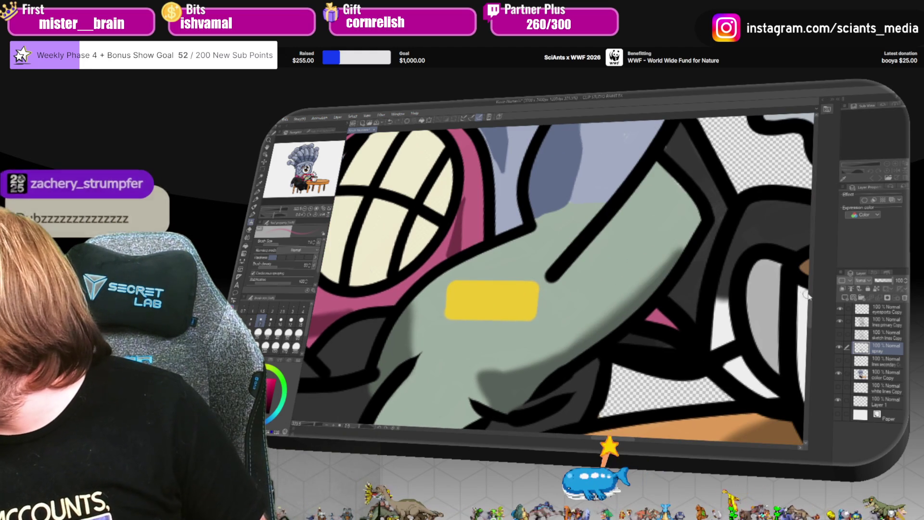
Pan to show the upper eye and face, then step the brush size up one notch.
mouse_move(481, 269)
mouse_down()
mouse_move(481, 404)
mouse_move(467, 375)
mouse_up()
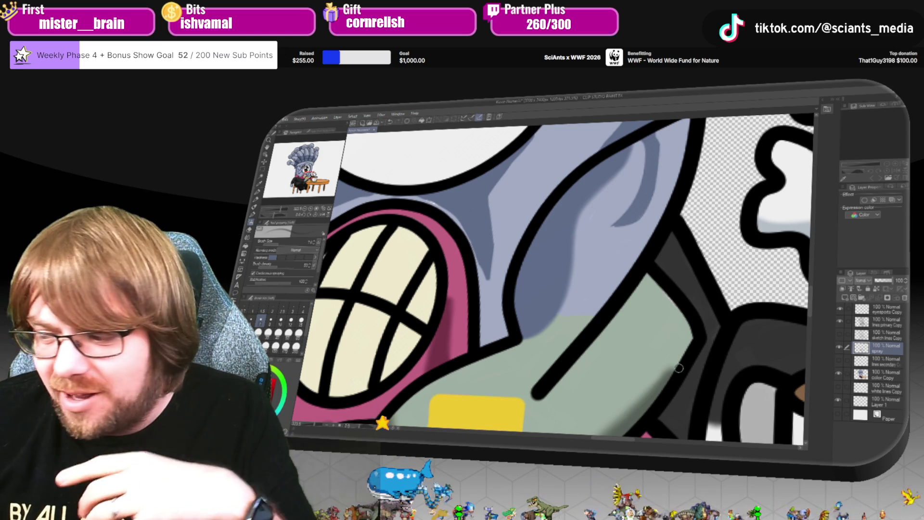
key(bracketright)
key(bracketright)
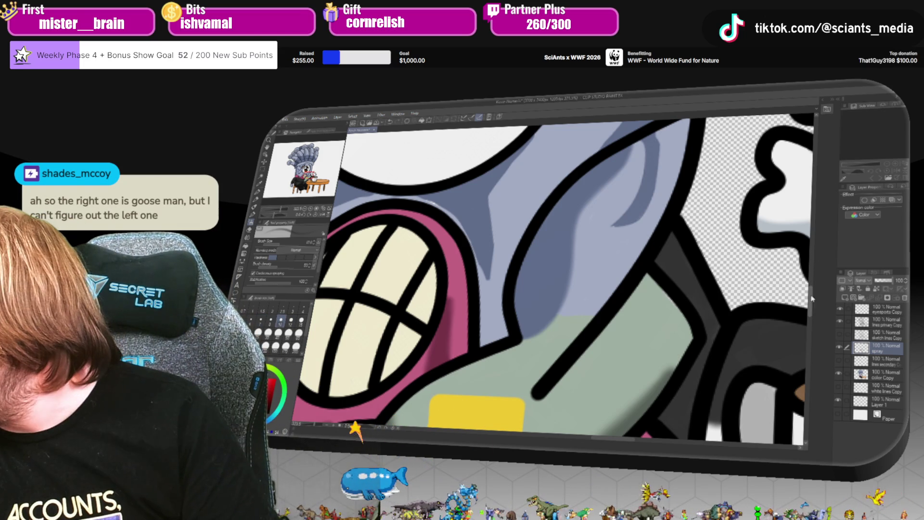
Airbrush darker grey streaks along both sides of the black line beside the eye, extending around the curve.
drag(811, 299, 812, 288)
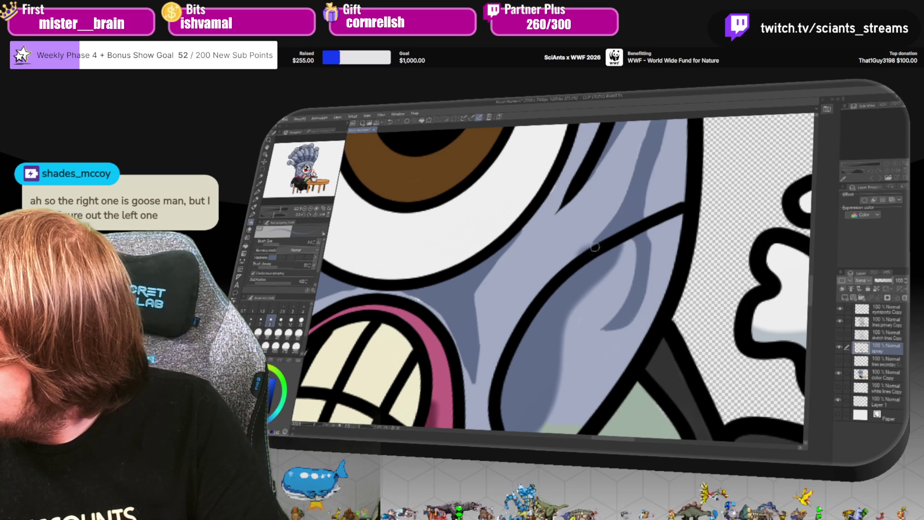
mouse_move(595, 247)
mouse_down()
mouse_move(643, 128)
mouse_move(651, 160)
mouse_move(641, 215)
mouse_up()
mouse_move(638, 298)
mouse_down()
mouse_move(633, 321)
mouse_move(599, 327)
mouse_up()
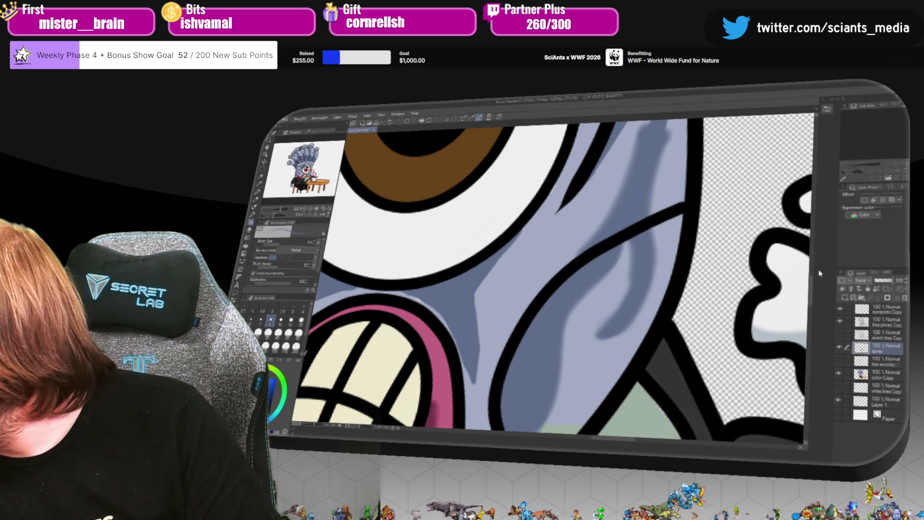
scroll(819, 272, up, 5)
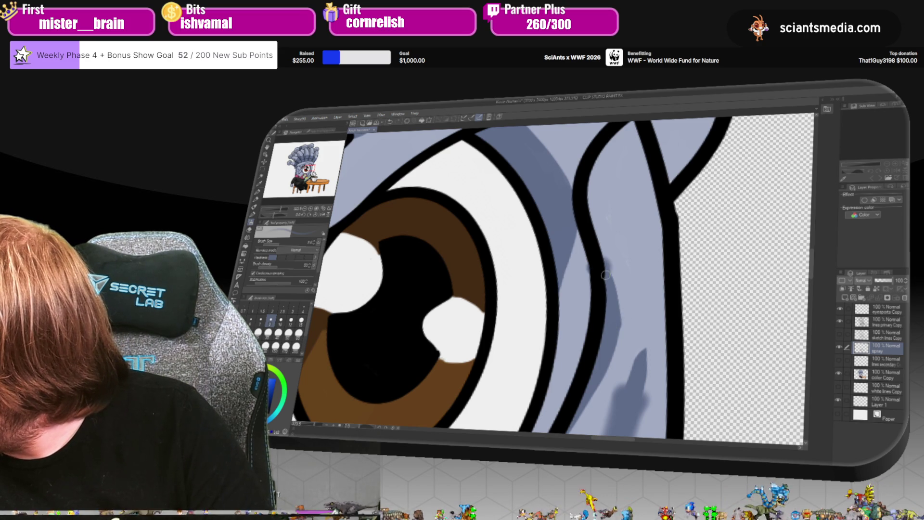
drag(607, 272, 617, 332)
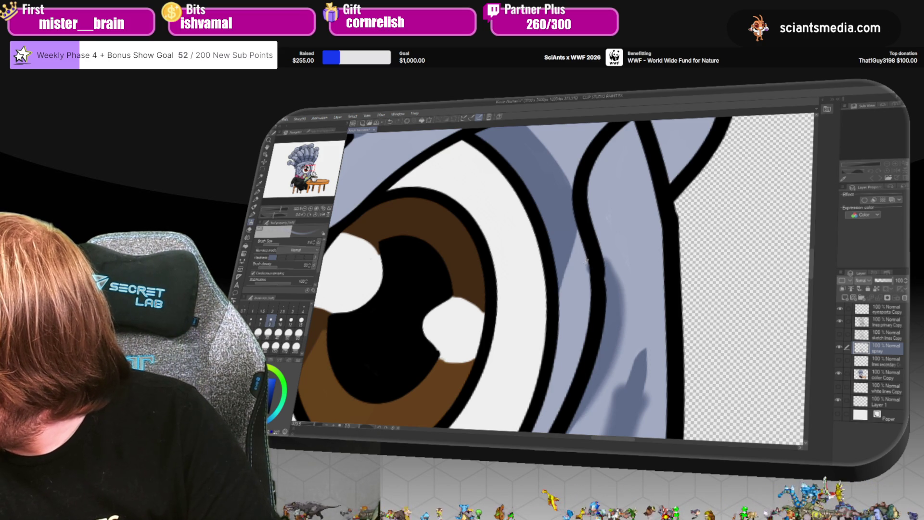
scroll(801, 282, down, 3)
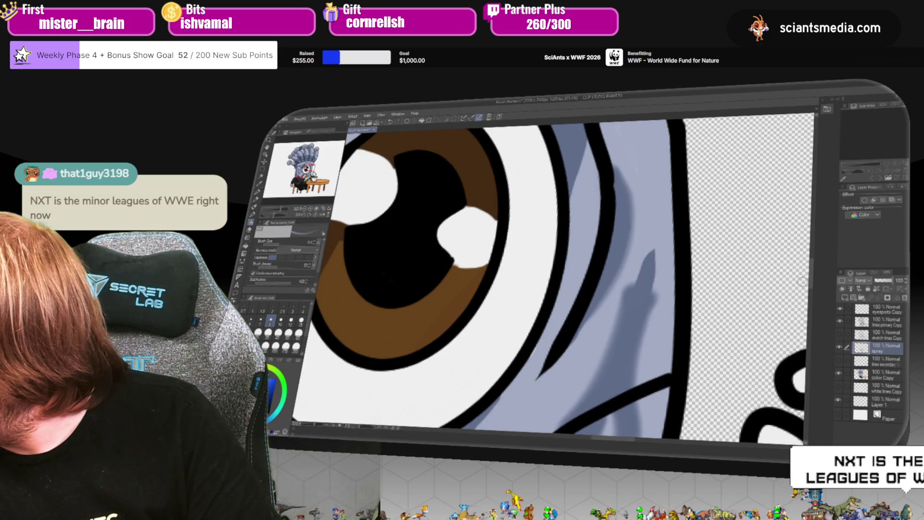
drag(611, 171, 628, 207)
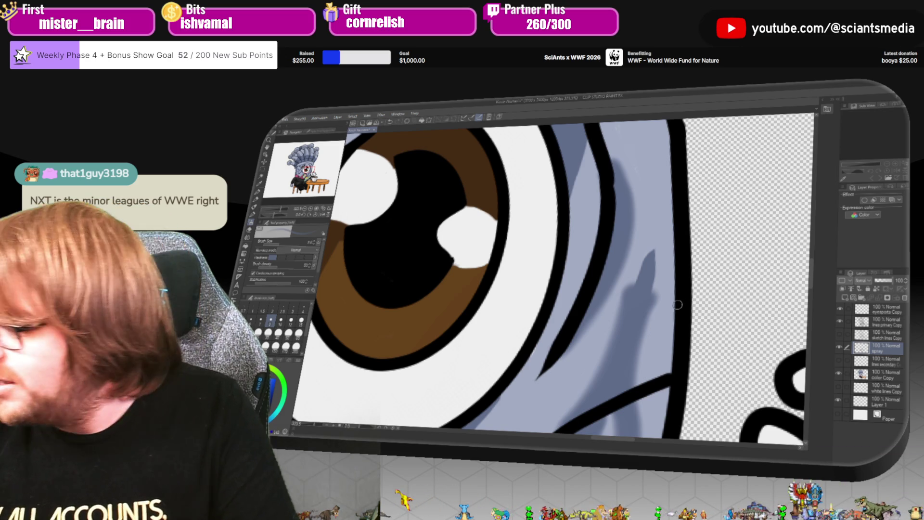
mouse_move(630, 292)
mouse_down()
mouse_move(650, 255)
mouse_move(636, 281)
mouse_move(650, 279)
mouse_up()
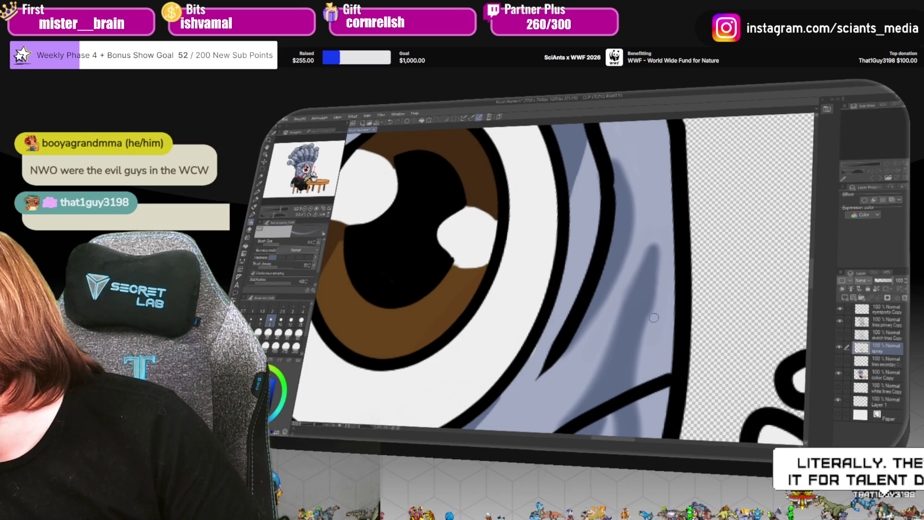
scroll(810, 308, down, 5)
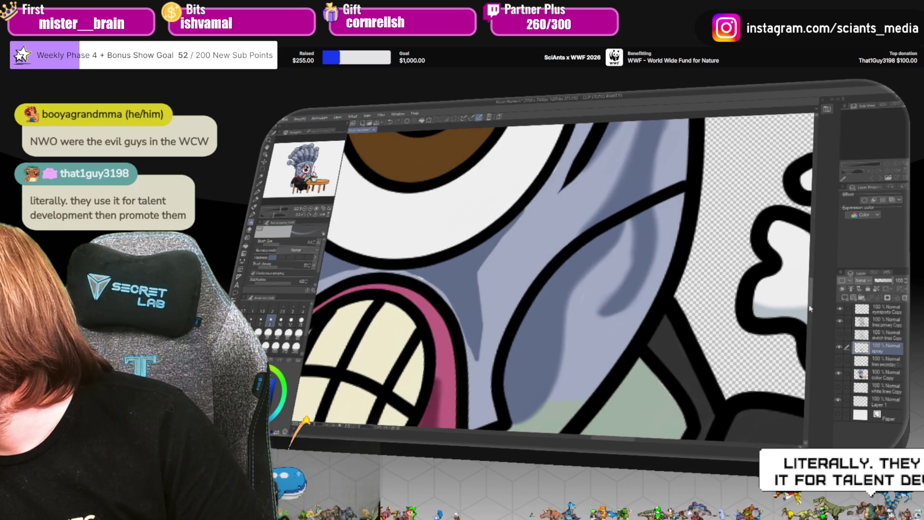
scroll(809, 308, down, 3)
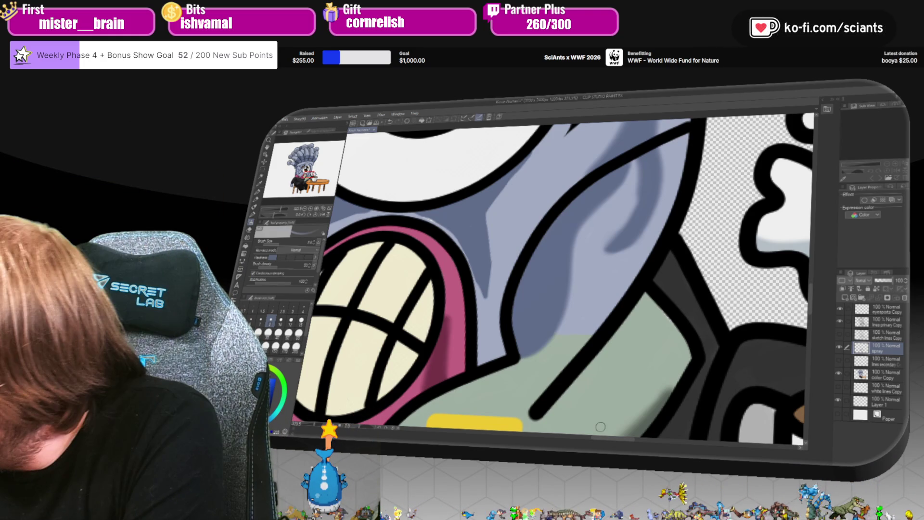
Layer soft grey airbrush strokes from under the eye down-left to below the mouth.
drag(411, 344, 593, 345)
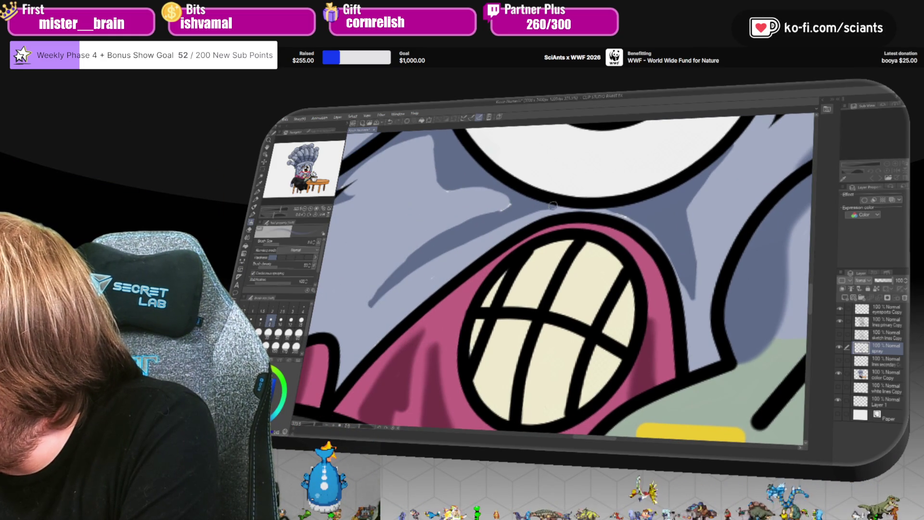
mouse_move(552, 205)
mouse_down()
mouse_move(500, 220)
mouse_move(409, 270)
mouse_move(360, 312)
mouse_up()
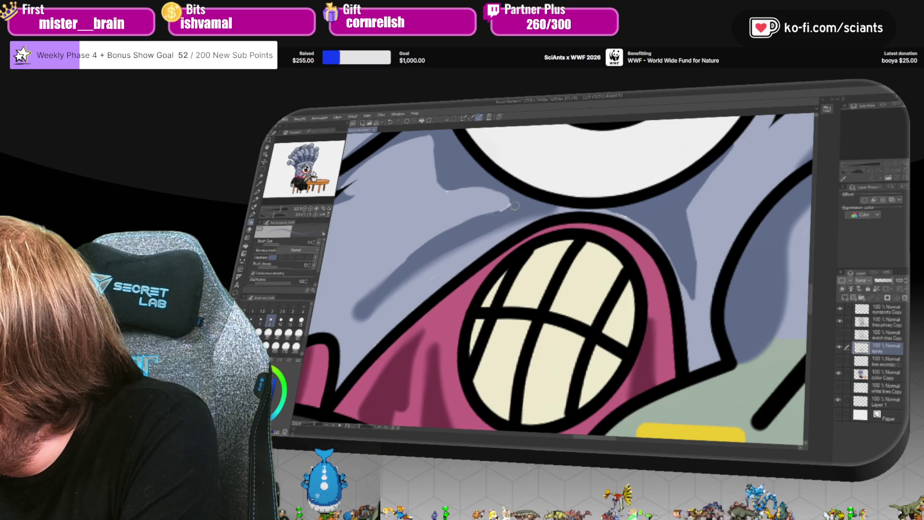
mouse_move(515, 205)
mouse_down()
mouse_move(385, 277)
mouse_move(481, 214)
mouse_move(441, 234)
mouse_move(518, 201)
mouse_move(381, 283)
mouse_up()
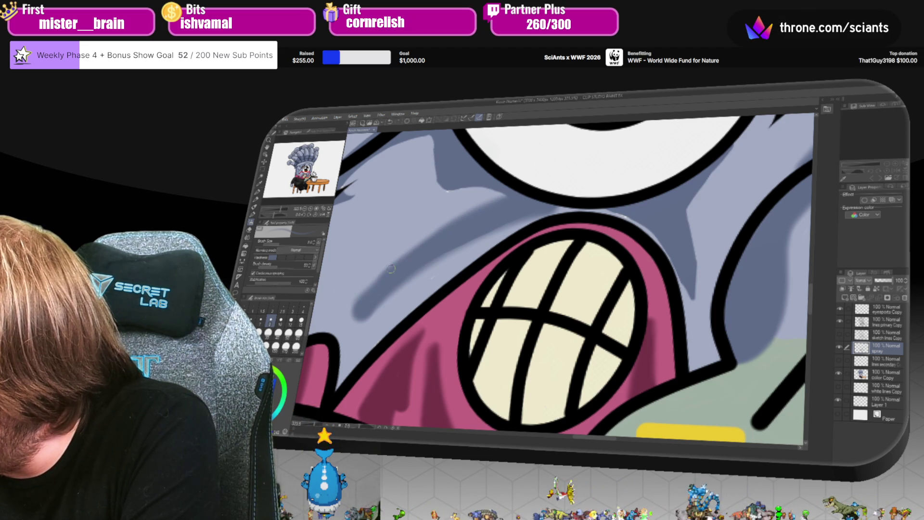
drag(509, 217, 413, 269)
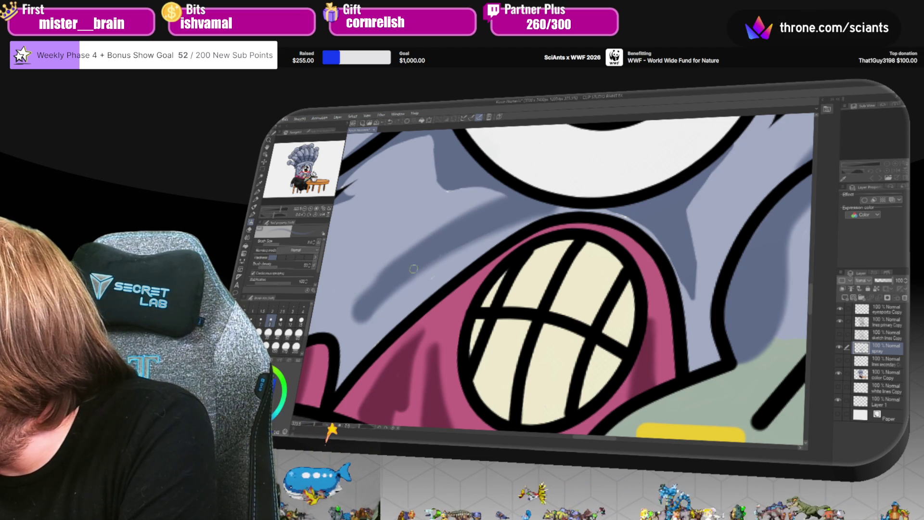
mouse_move(501, 234)
mouse_down()
mouse_move(380, 308)
mouse_move(454, 253)
mouse_up()
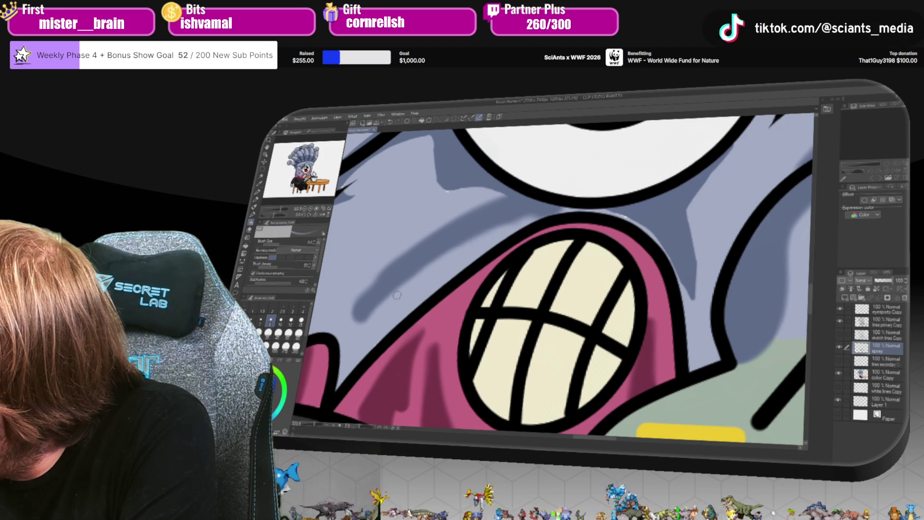
mouse_move(396, 295)
mouse_down()
mouse_move(351, 322)
mouse_move(448, 212)
mouse_up()
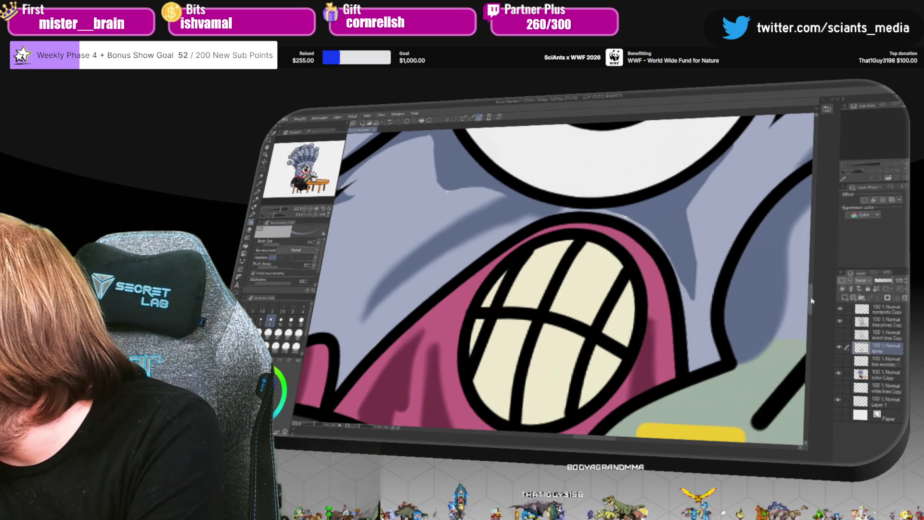
Zoom in and spray dark shading below the claw mark, then undo those strokes.
scroll(812, 270, up, 3)
scroll(520, 312, up, 3)
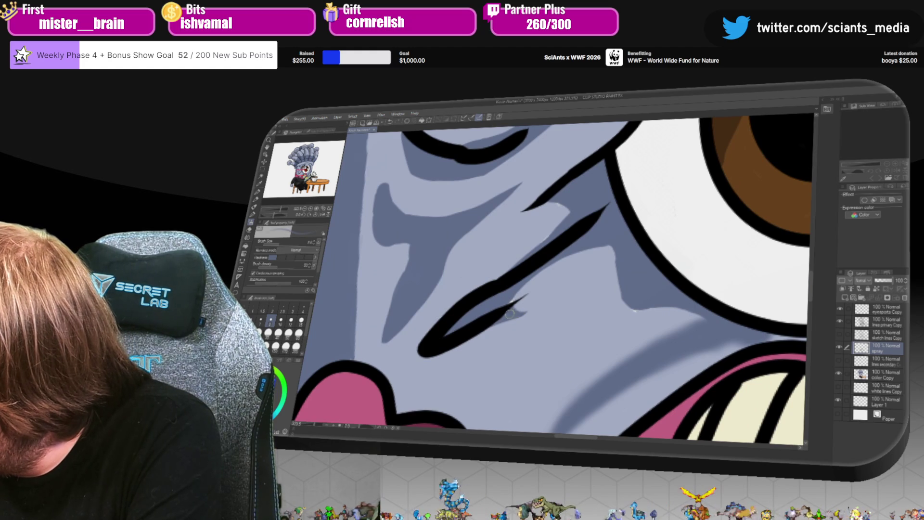
drag(523, 312, 530, 285)
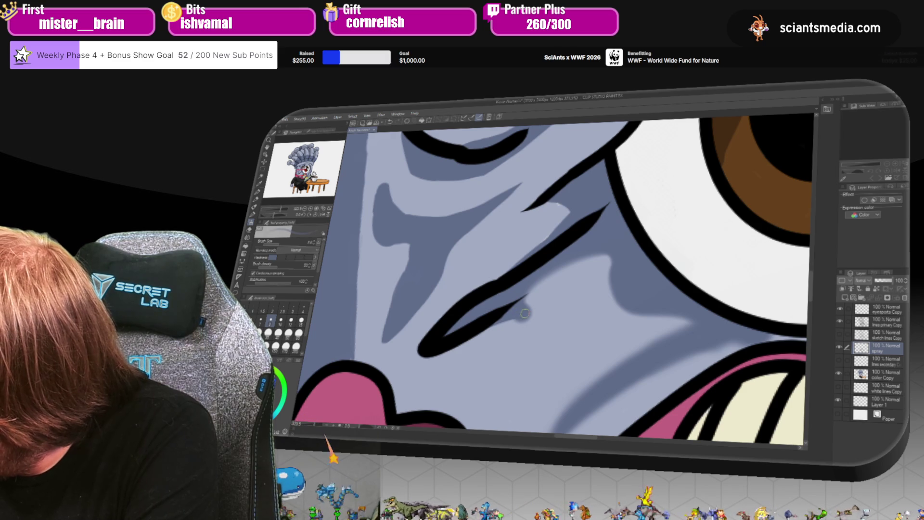
drag(515, 314, 476, 344)
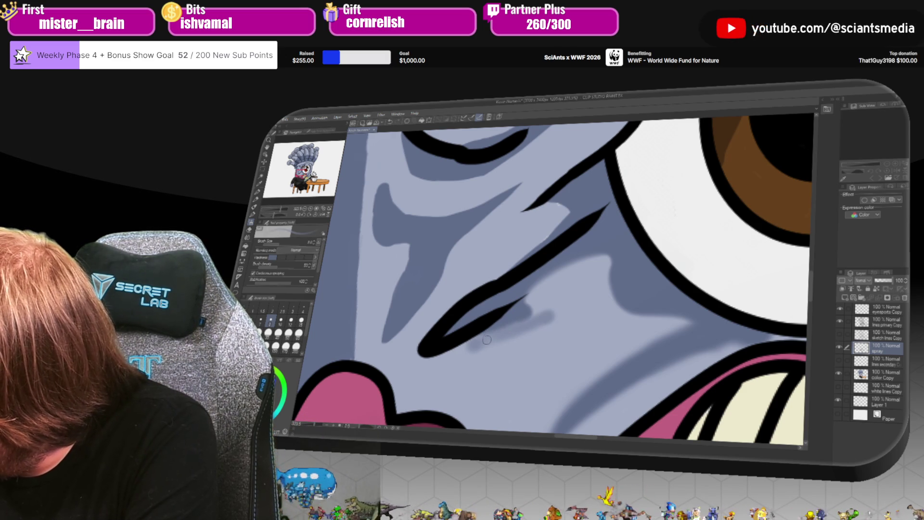
key(ctrl+z)
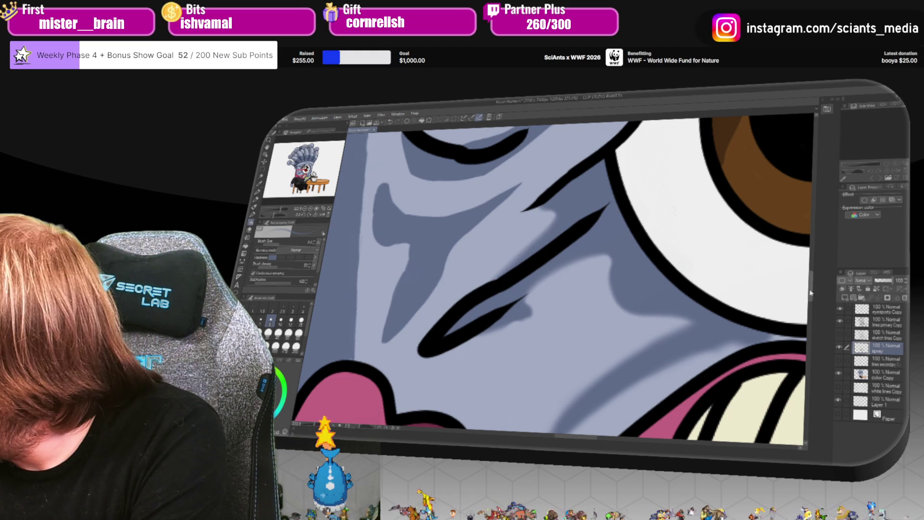
Repaint the darker shading across the cheek and deepen it further.
scroll(814, 287, up, 3)
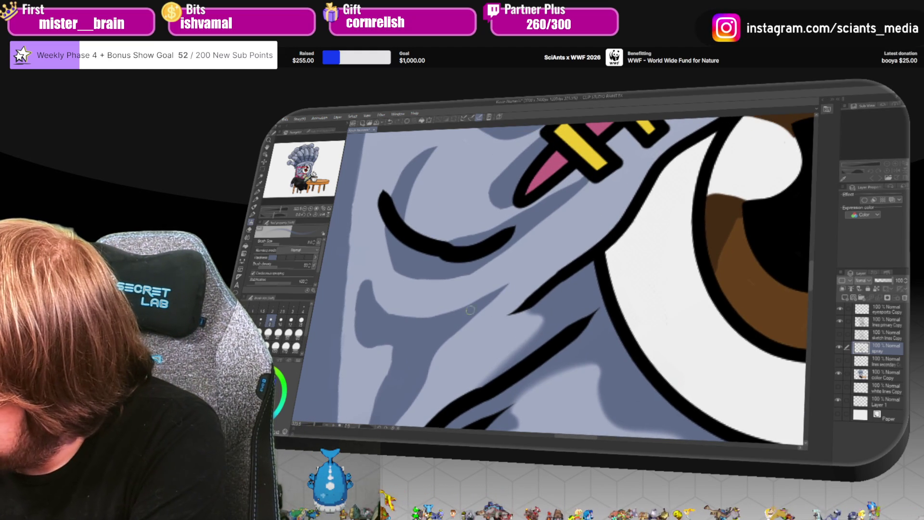
mouse_move(441, 338)
mouse_down()
mouse_move(431, 361)
mouse_move(486, 298)
mouse_move(437, 322)
mouse_move(483, 301)
mouse_up()
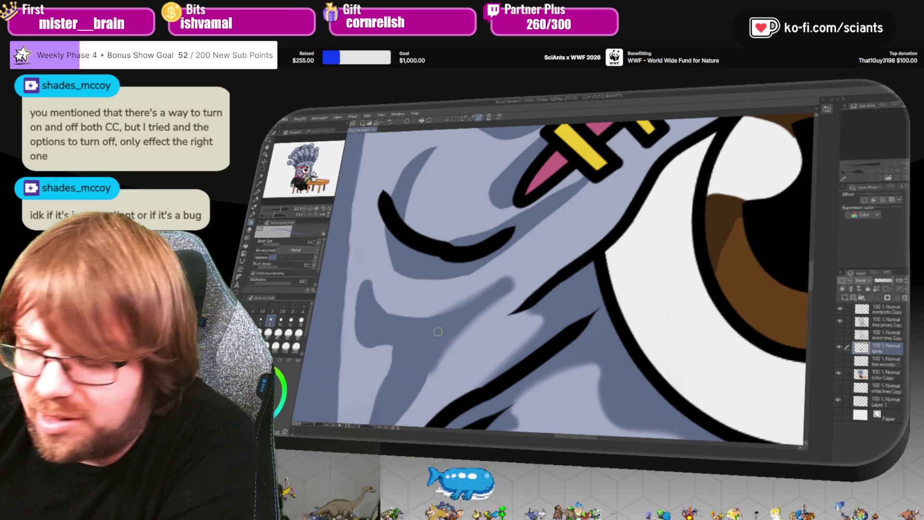
mouse_move(466, 307)
mouse_down()
mouse_move(397, 307)
mouse_move(373, 277)
mouse_move(356, 305)
mouse_move(356, 327)
mouse_move(373, 345)
mouse_up()
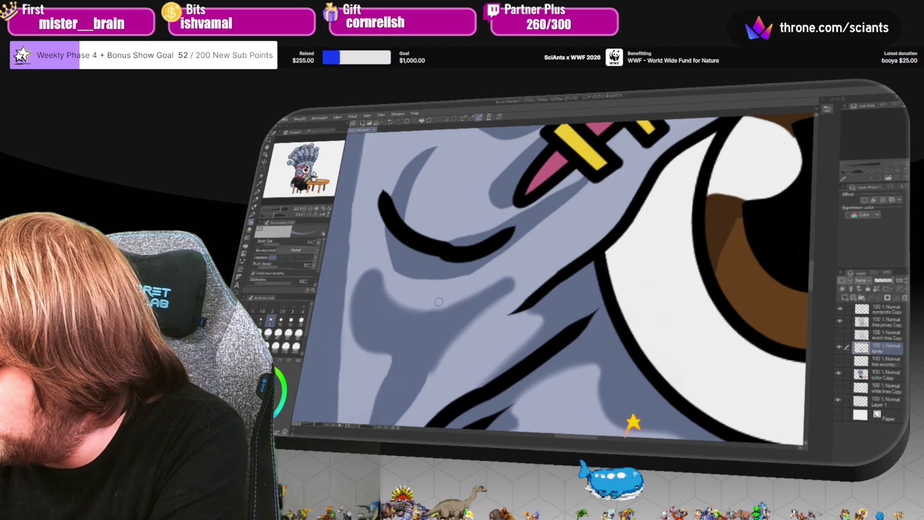
scroll(520, 278, down, 3)
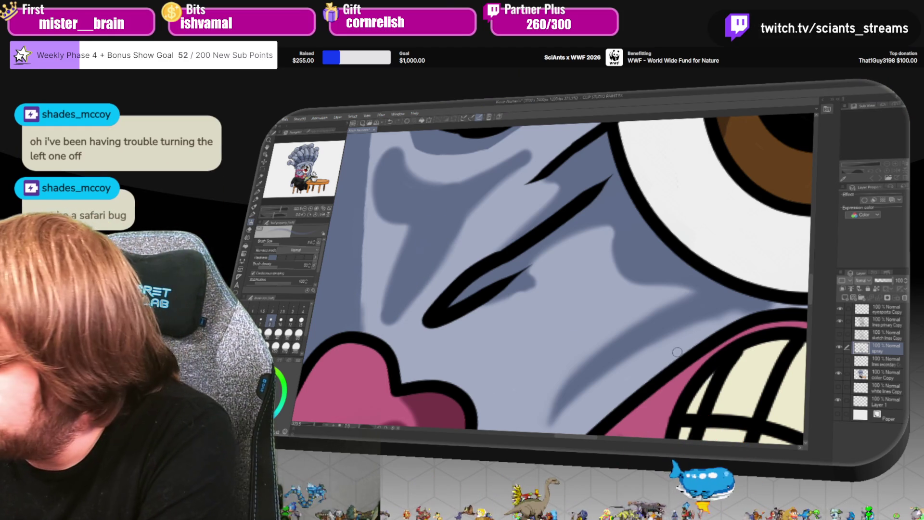
drag(813, 303, 815, 277)
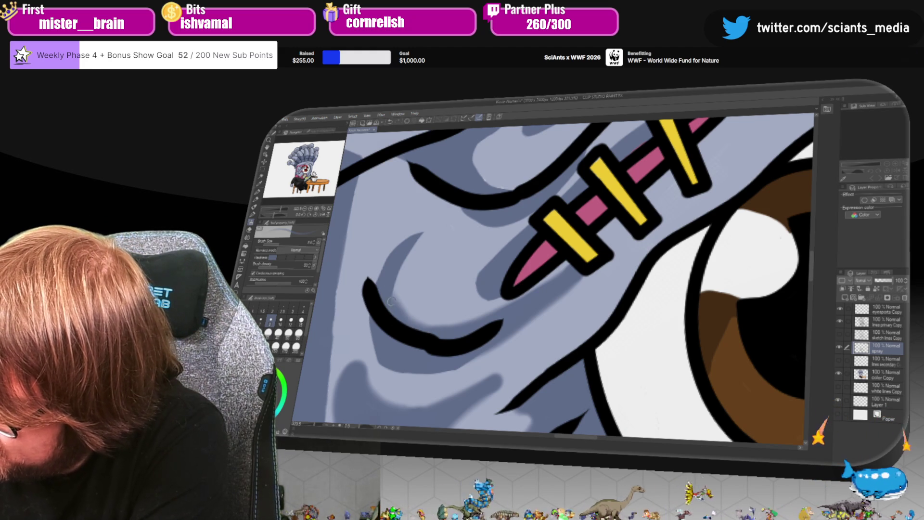
Paint curved darker shadows on the face and above the pink needle, sampling the needle's yellow.
drag(391, 301, 426, 225)
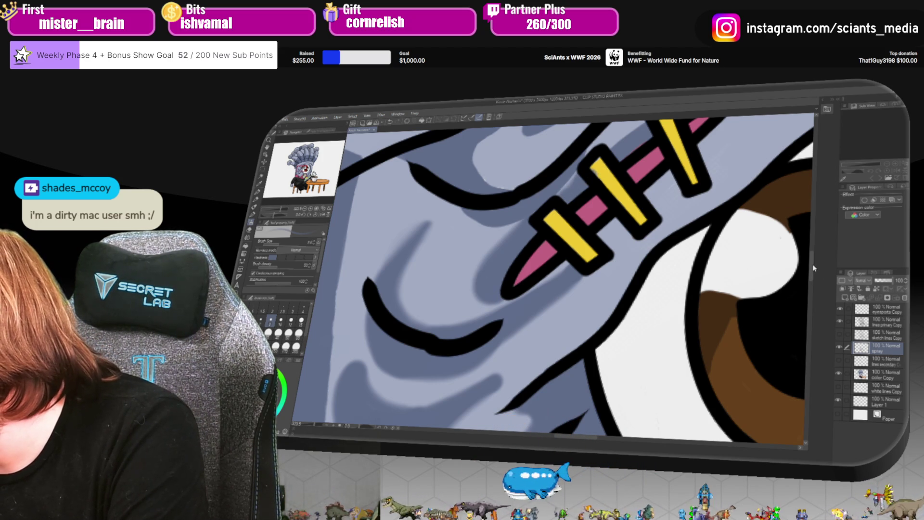
scroll(788, 243, up, 3)
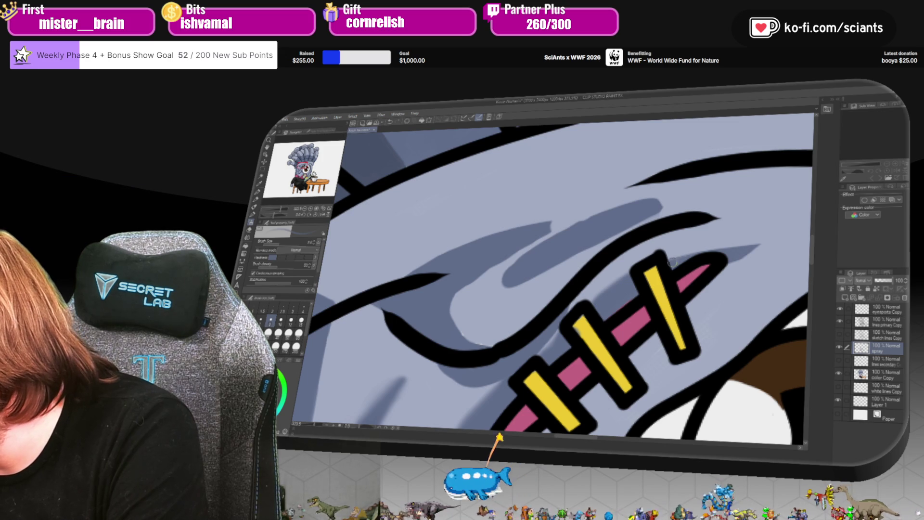
mouse_move(672, 262)
mouse_down()
mouse_move(761, 245)
mouse_move(725, 261)
mouse_up()
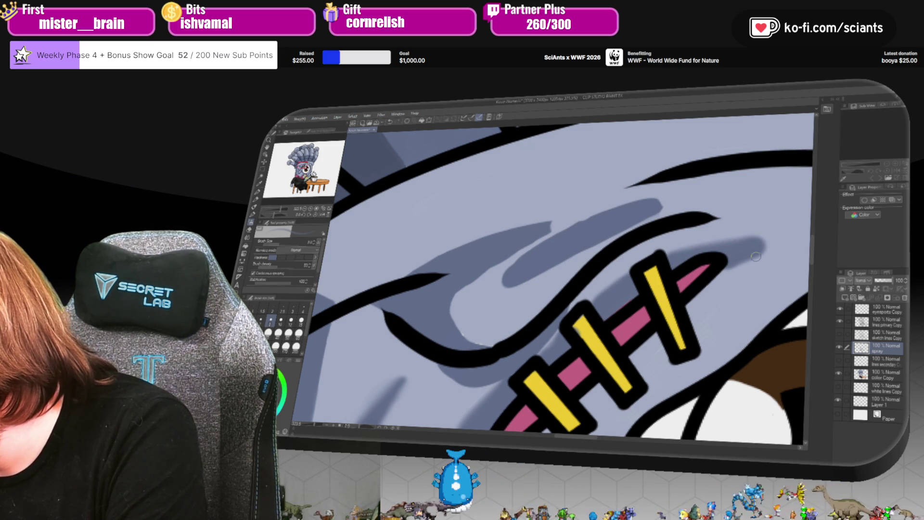
alt+click(585, 340)
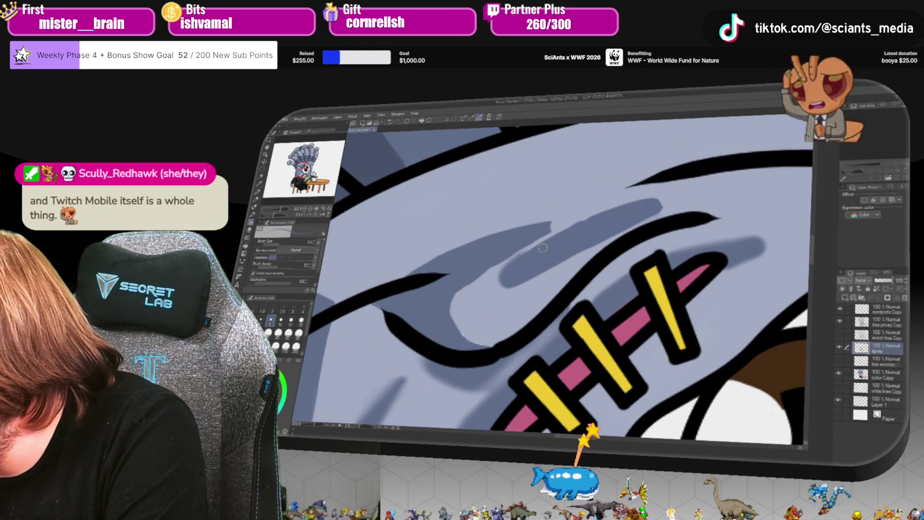
drag(598, 220, 642, 206)
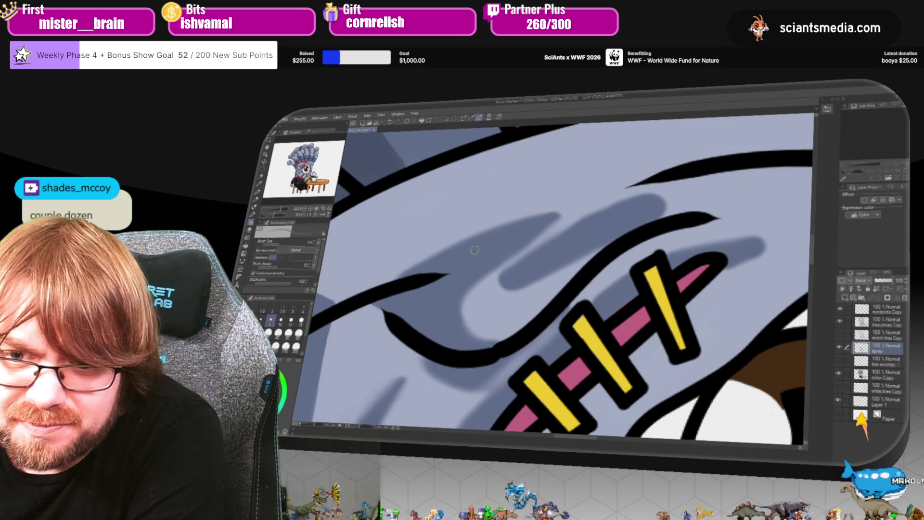
Bring the pink mouth into view and lay a long darker shadow stroke down the face.
drag(534, 445, 556, 446)
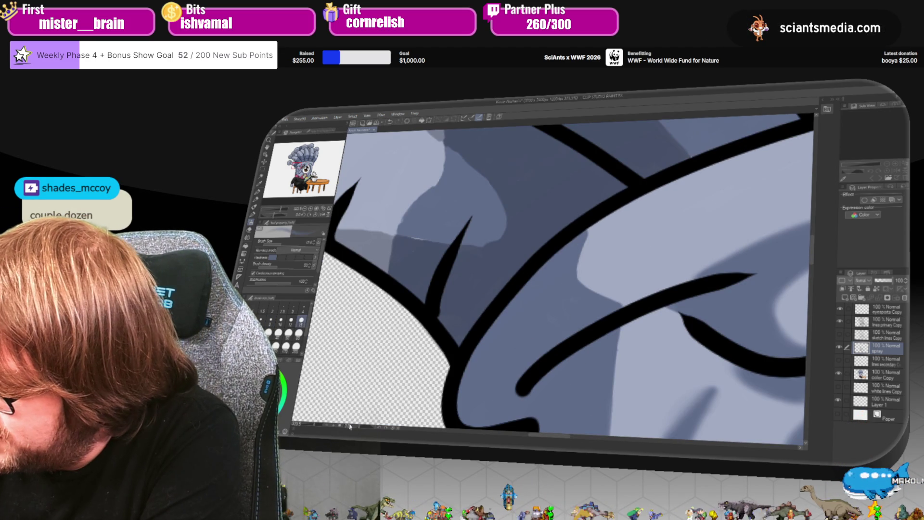
scroll(530, 268, down, 2)
scroll(687, 210, down, 4)
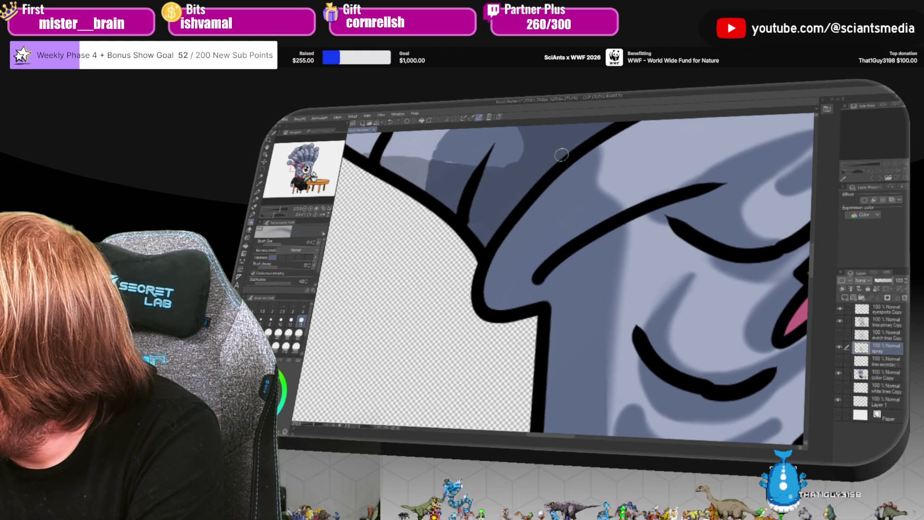
drag(813, 297, 672, 194)
scroll(812, 284, up, 2)
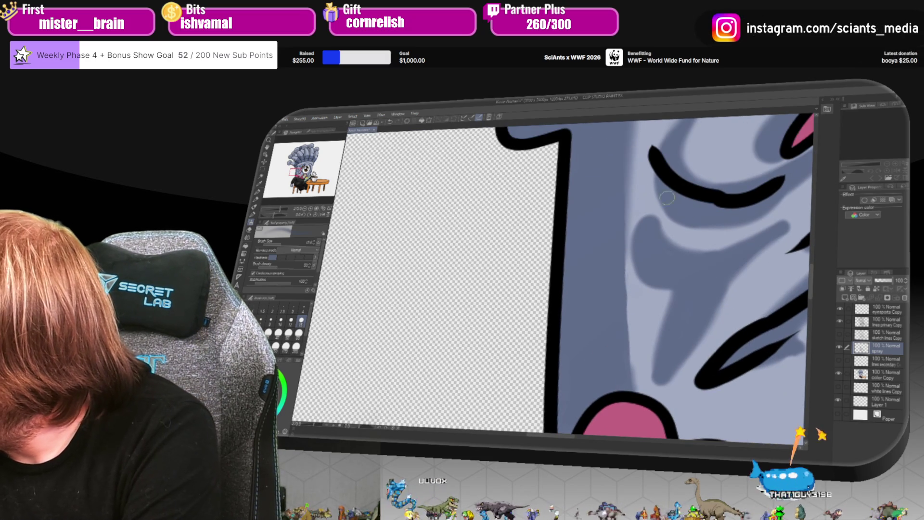
drag(621, 139, 623, 381)
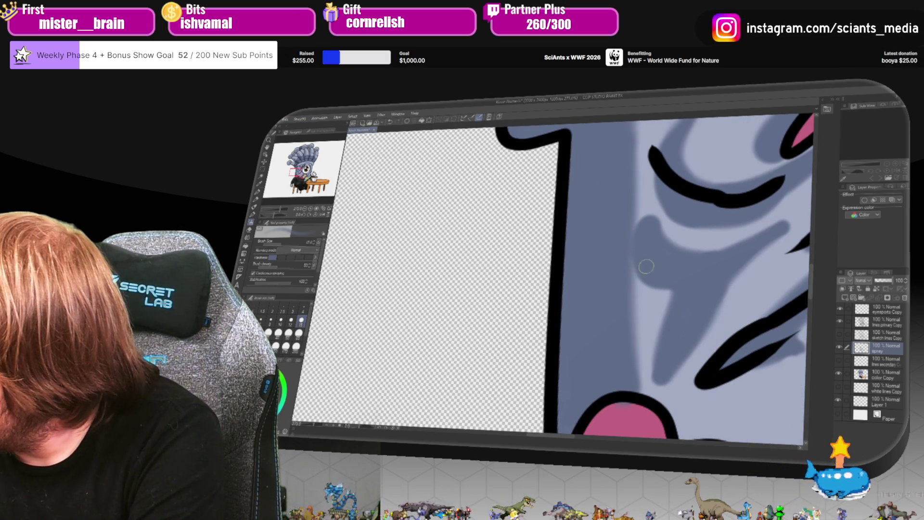
drag(560, 440, 622, 448)
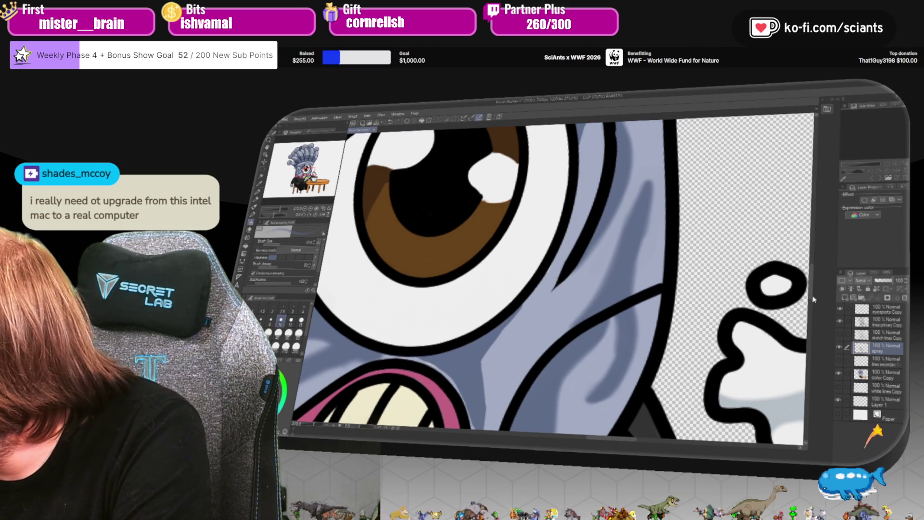
scroll(812, 307, down, 3)
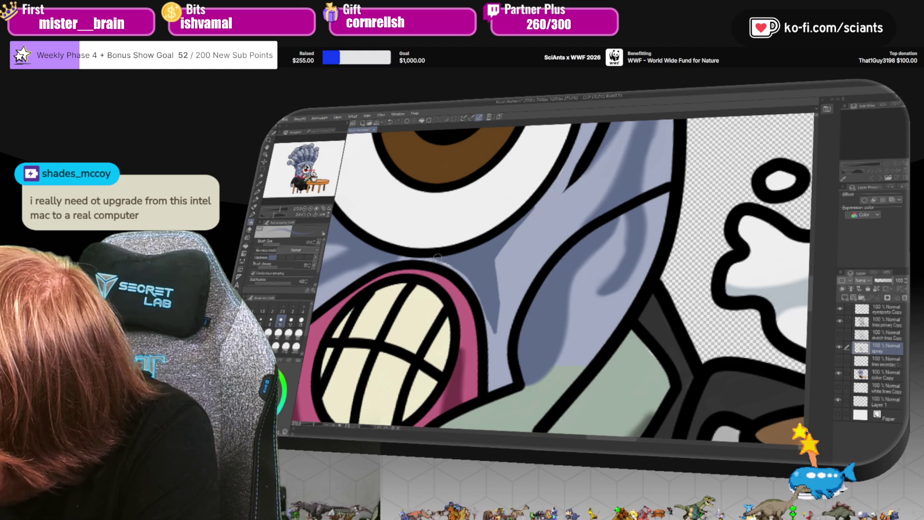
Stroke darker grey over the cheek, from the mouth up toward the eye rim.
mouse_move(434, 255)
mouse_down()
mouse_move(485, 298)
mouse_move(496, 336)
mouse_move(491, 237)
mouse_up()
mouse_move(496, 305)
mouse_down()
mouse_move(503, 241)
mouse_move(529, 204)
mouse_move(513, 234)
mouse_up()
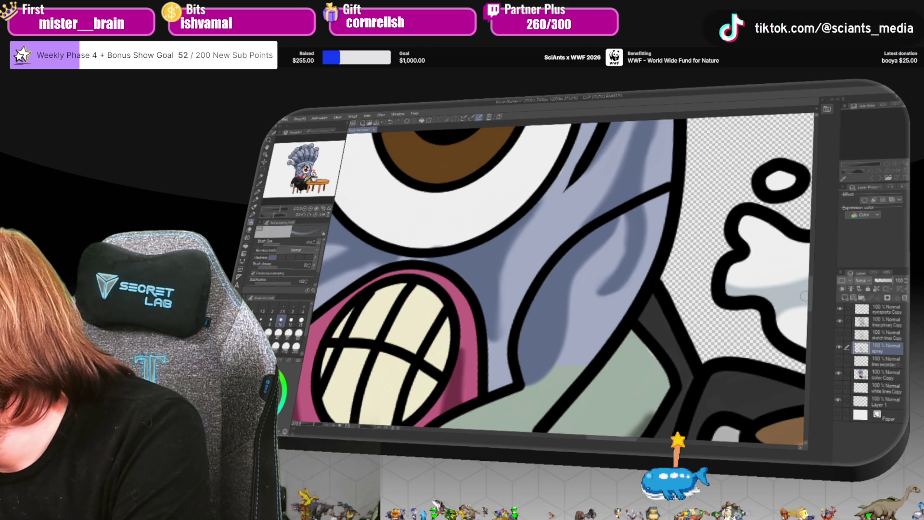
drag(810, 289, 827, 262)
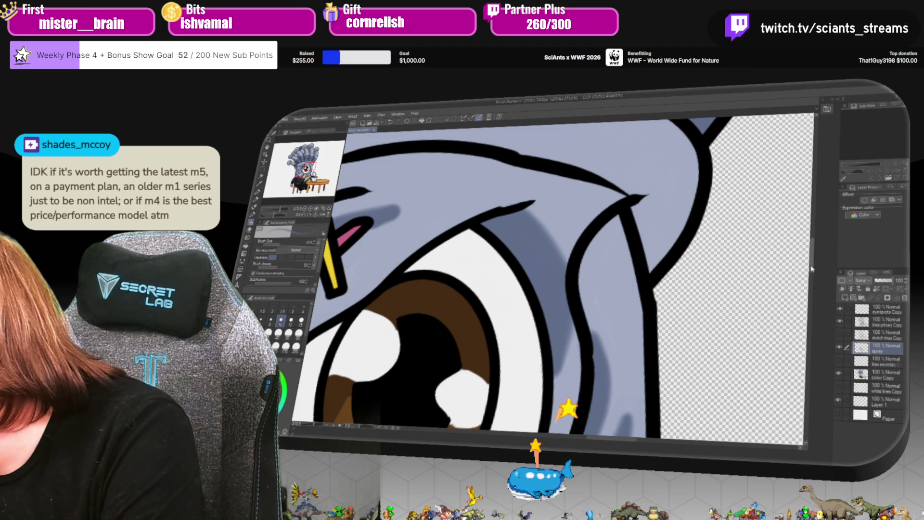
scroll(816, 243, up, 5)
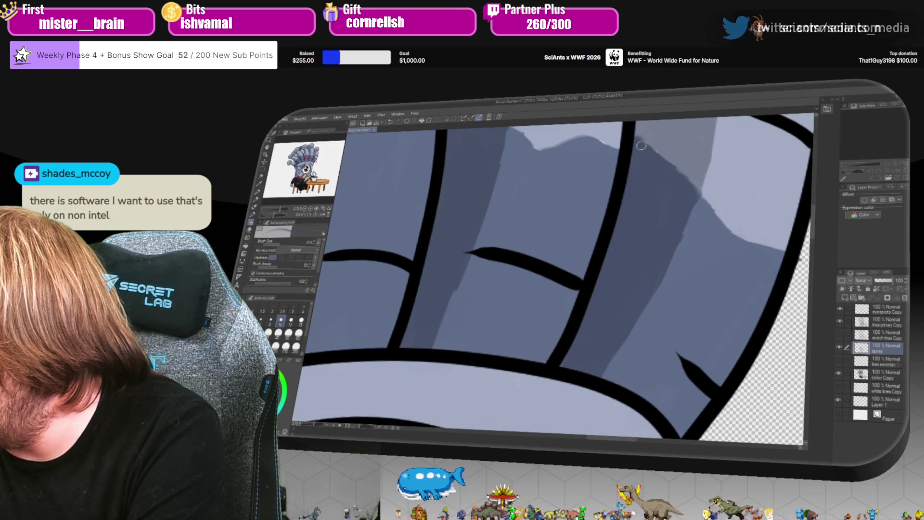
Add faint shading beside the headpiece outline and lower down the headpiece.
drag(641, 146, 662, 157)
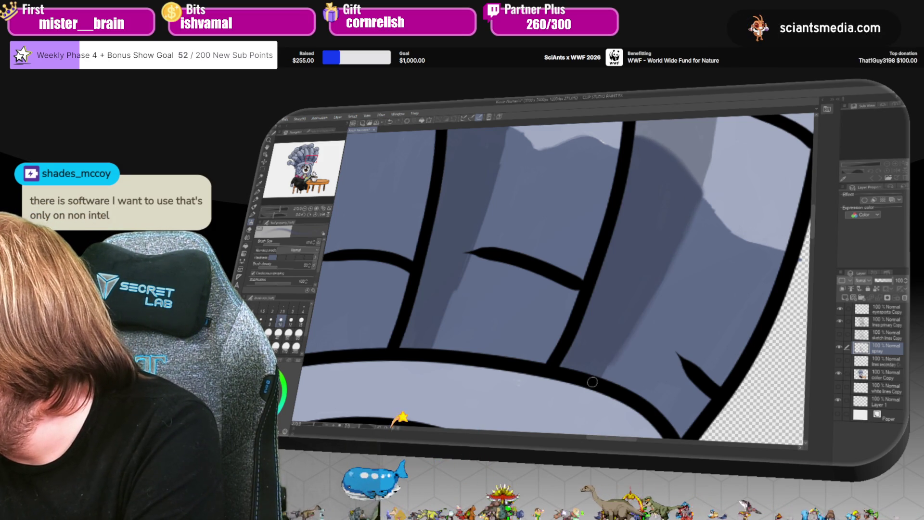
drag(656, 289, 602, 355)
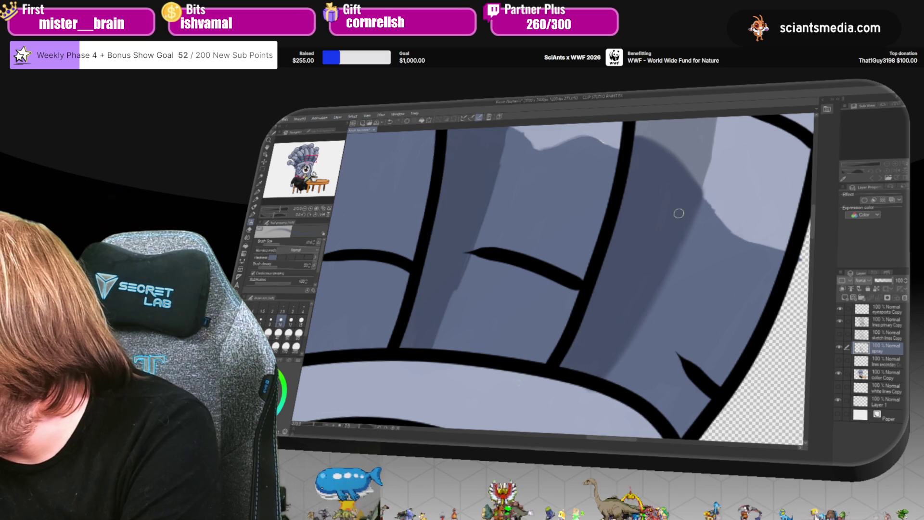
scroll(679, 213, right, 5)
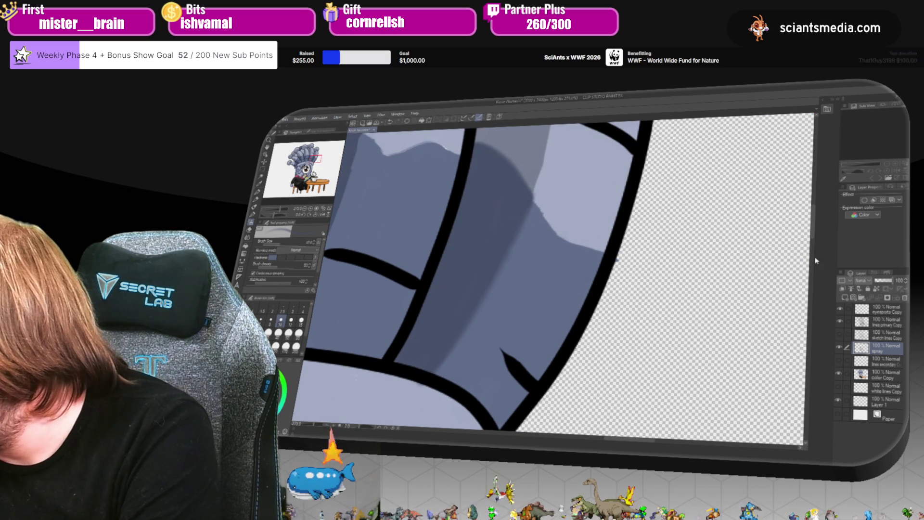
scroll(817, 260, up, 3)
After checking the other layers, brighten a highlight and paint a dark stripe on the spray layer.
click(891, 363)
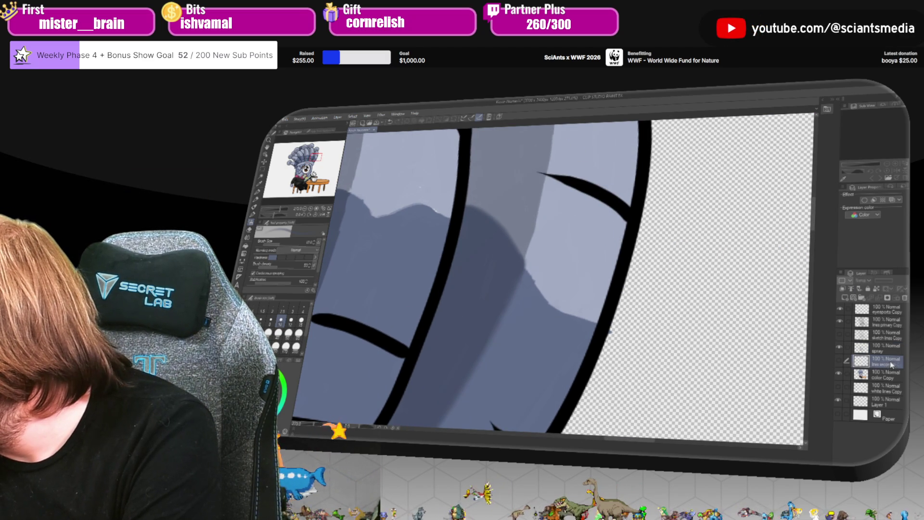
click(887, 375)
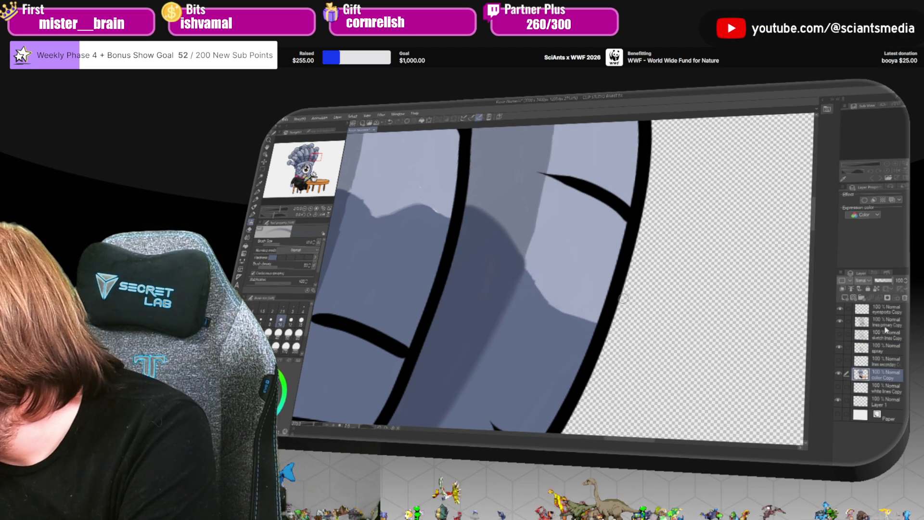
click(889, 348)
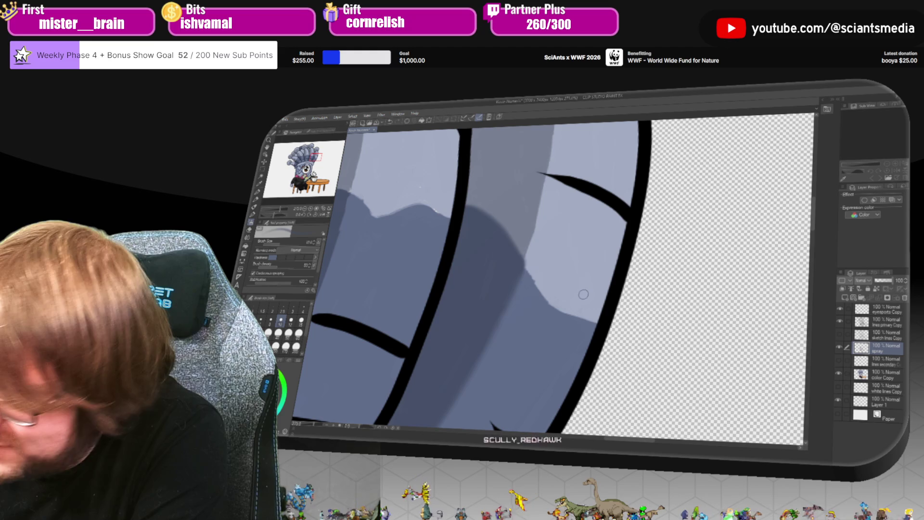
drag(536, 267, 543, 285)
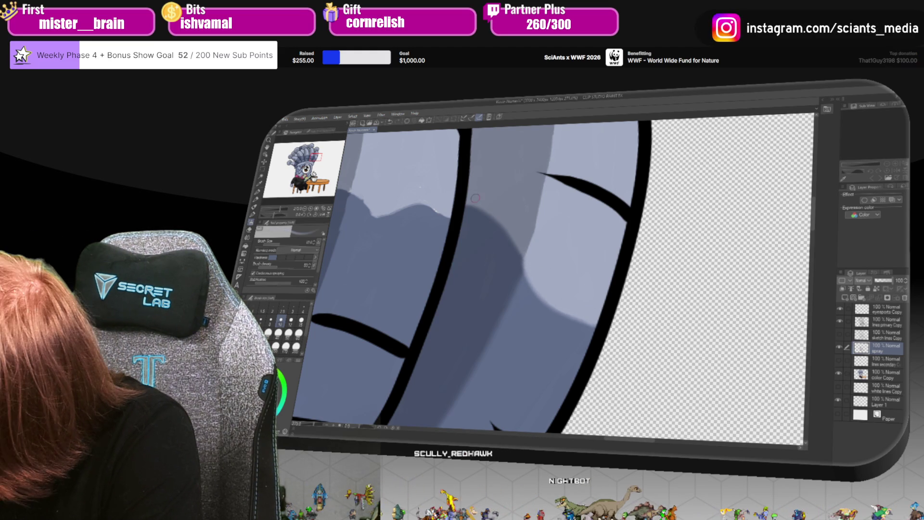
scroll(818, 247, up, 5)
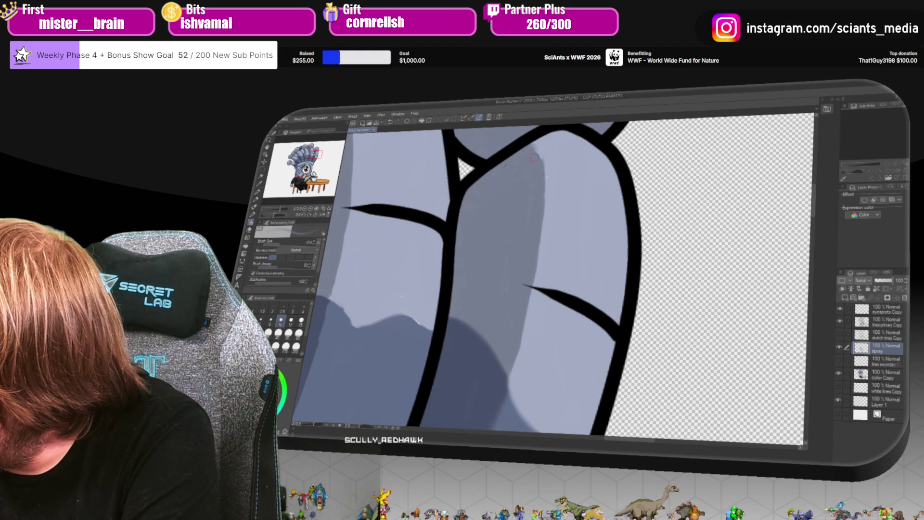
mouse_move(544, 184)
mouse_down()
mouse_move(543, 243)
mouse_move(512, 358)
mouse_up()
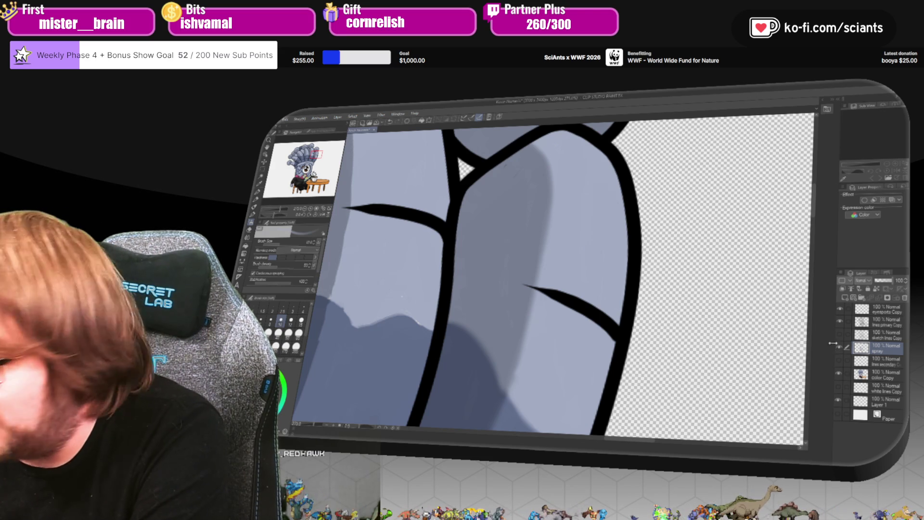
click(881, 322)
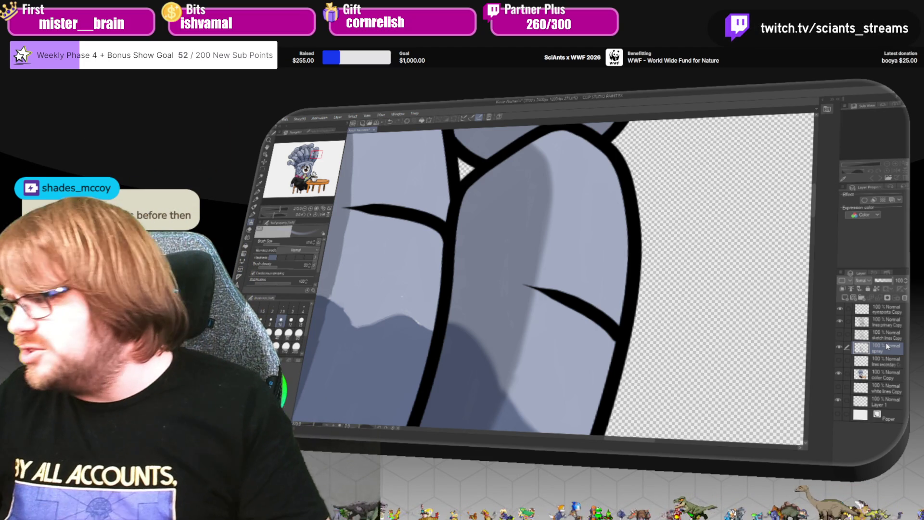
scroll(571, 269, up, 5)
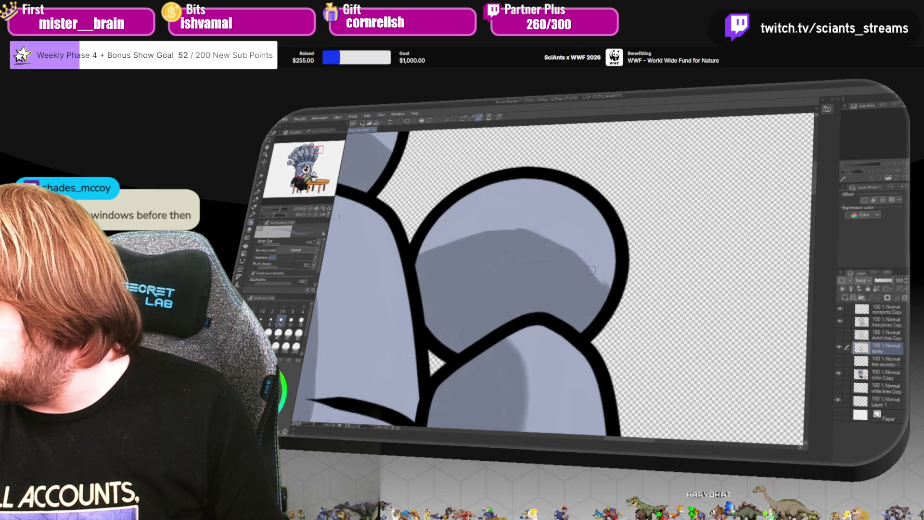
Darken the rounded headpiece tip and add a darker shadow patch between the stripes.
drag(590, 271, 522, 228)
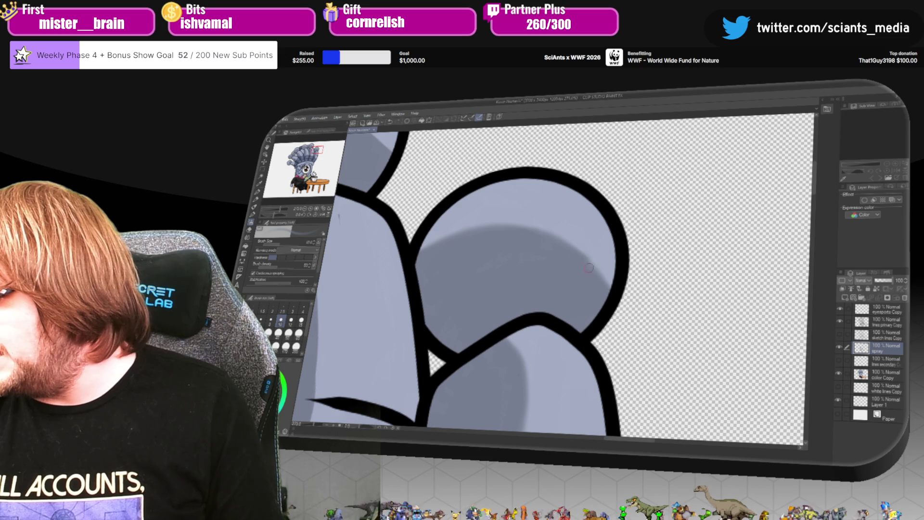
drag(818, 206, 810, 222)
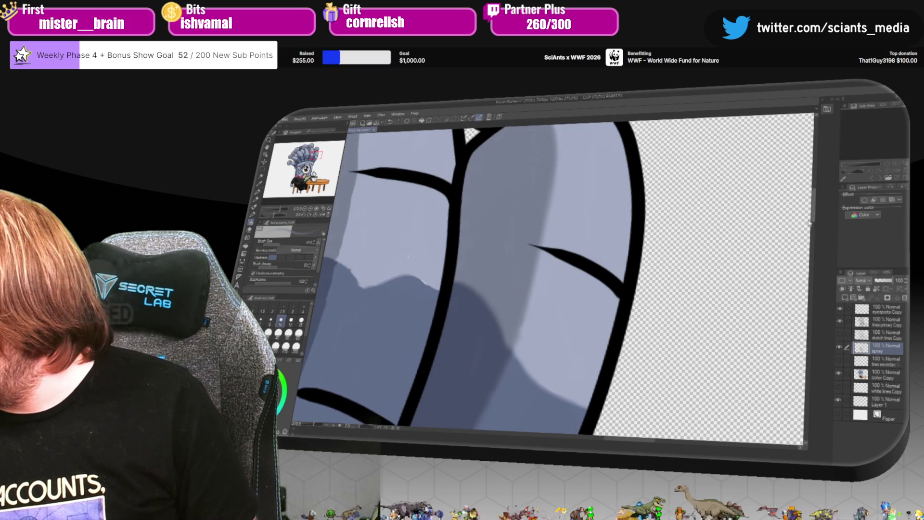
drag(627, 440, 599, 439)
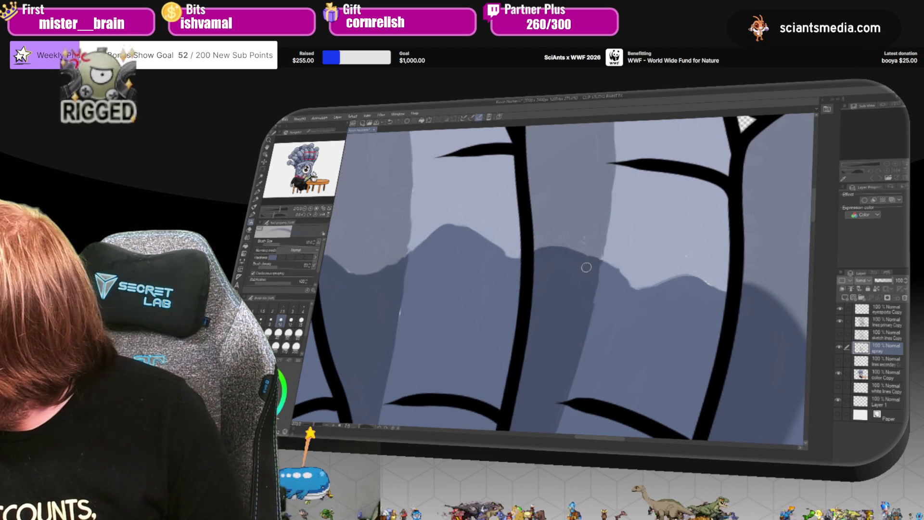
drag(596, 262, 597, 255)
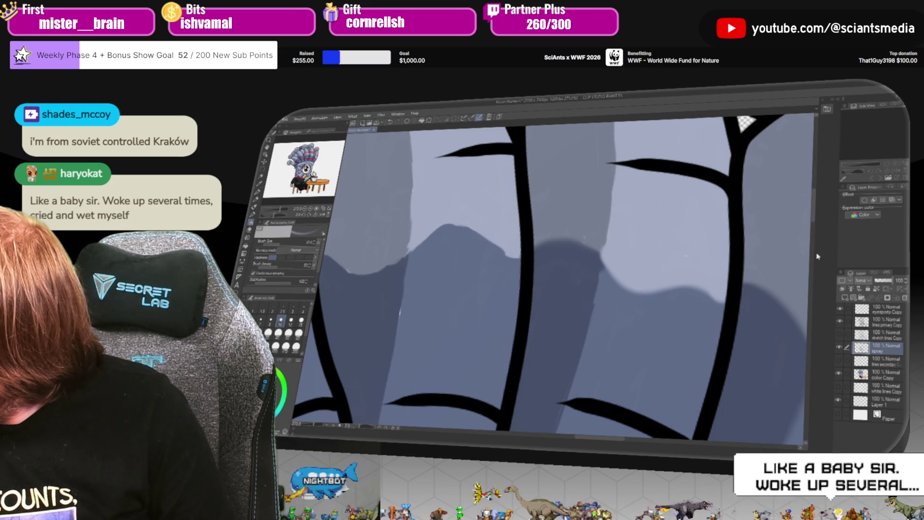
scroll(812, 237, down, 3)
Airbrush a dark shadow band down the long gray segments across the stripes.
scroll(813, 237, up, 1)
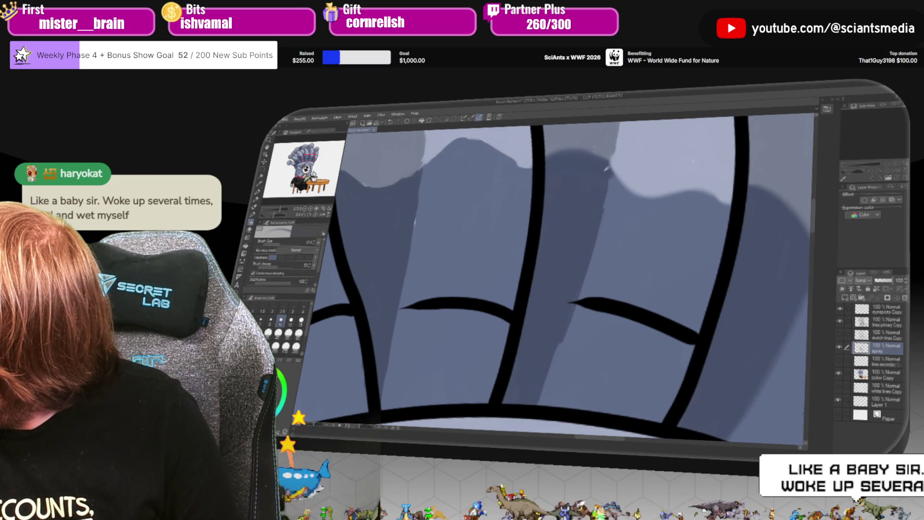
mouse_move(606, 189)
mouse_down()
mouse_move(578, 303)
mouse_move(532, 400)
mouse_up()
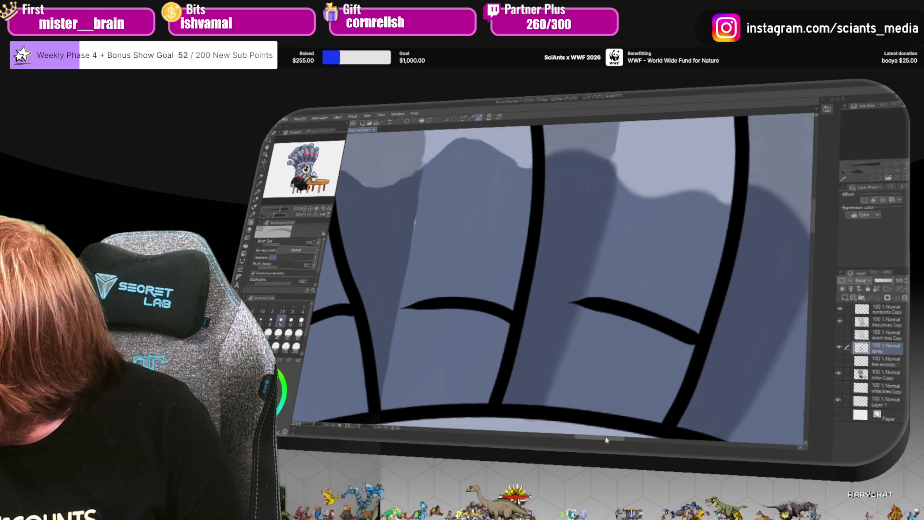
drag(605, 439, 584, 439)
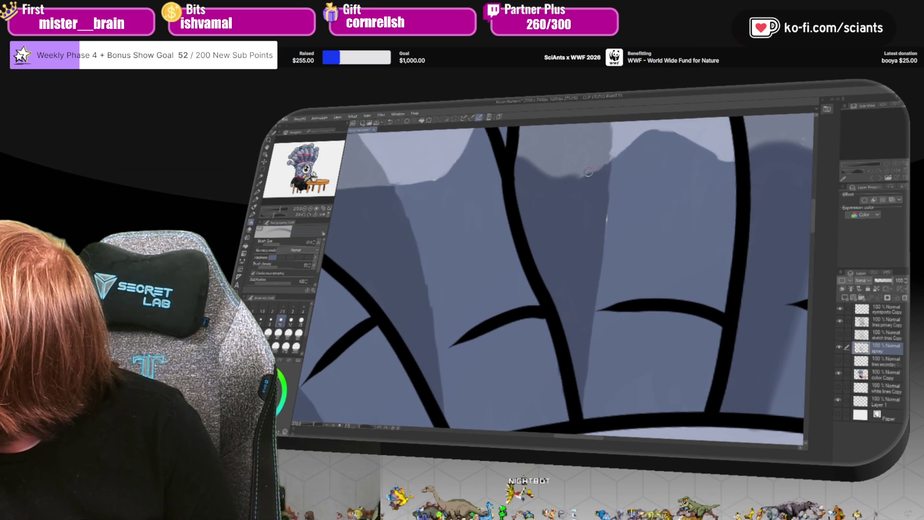
drag(606, 184, 597, 280)
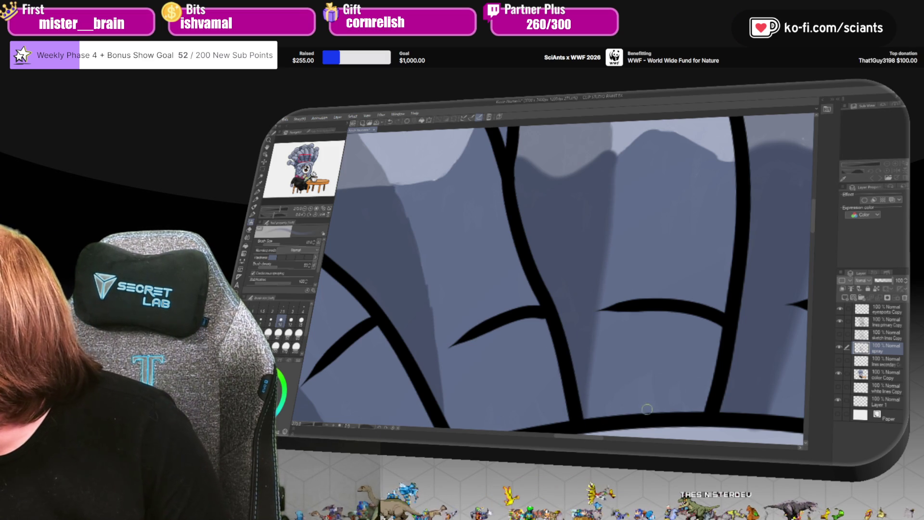
Tilt the view and spray darker shading along another gray shape.
drag(594, 443, 448, 214)
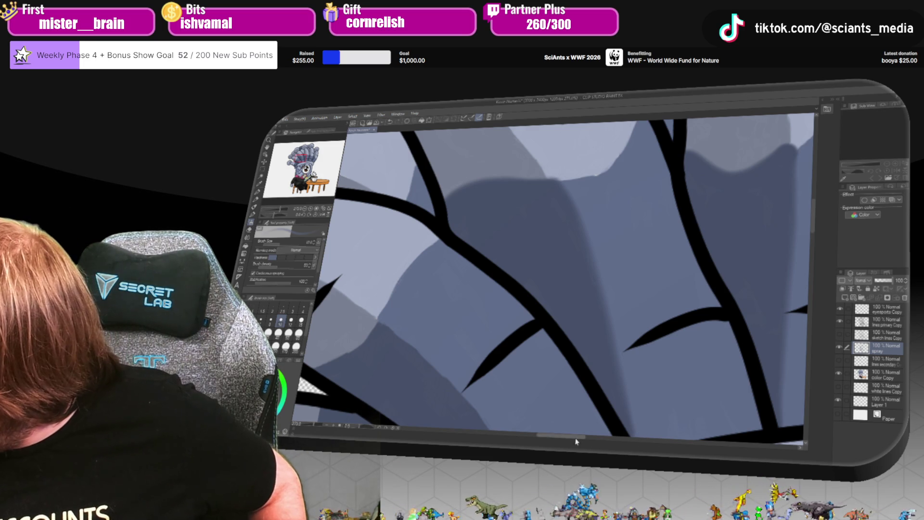
drag(566, 444, 808, 244)
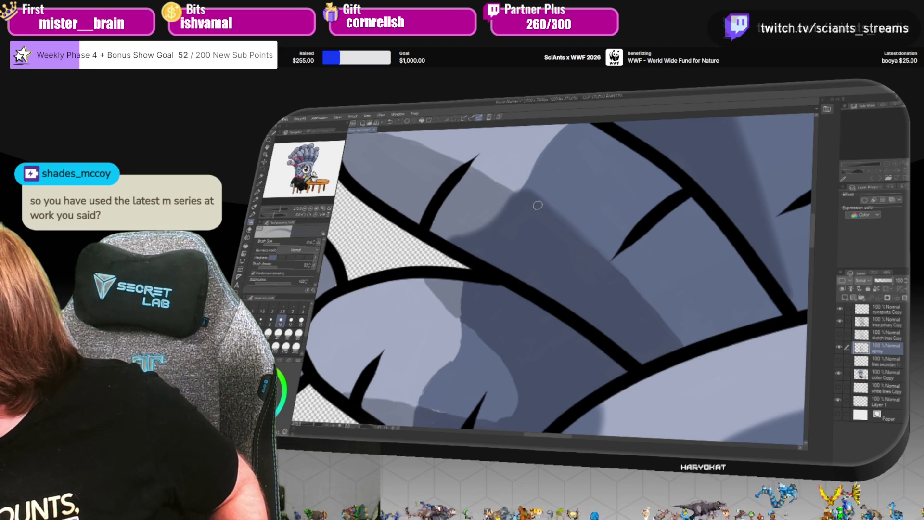
drag(614, 264, 678, 345)
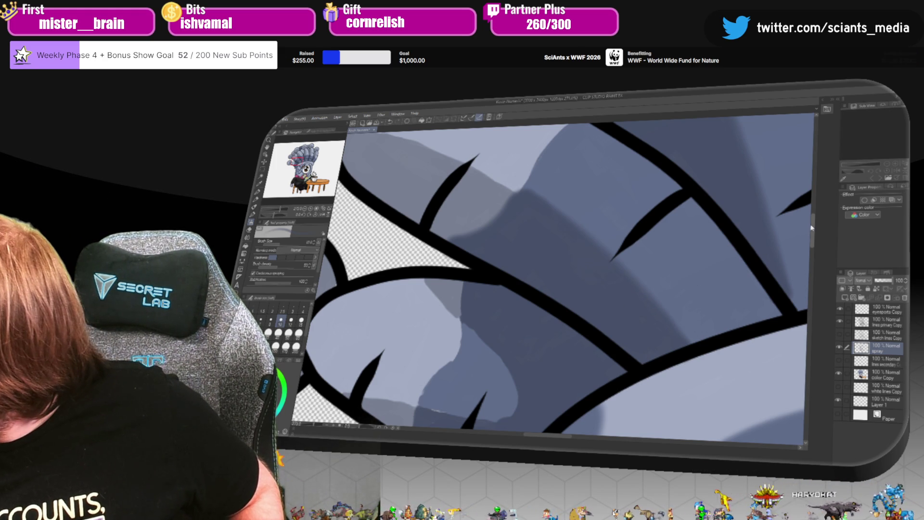
mouse_move(811, 228)
mouse_down()
mouse_move(607, 442)
mouse_move(556, 440)
mouse_up()
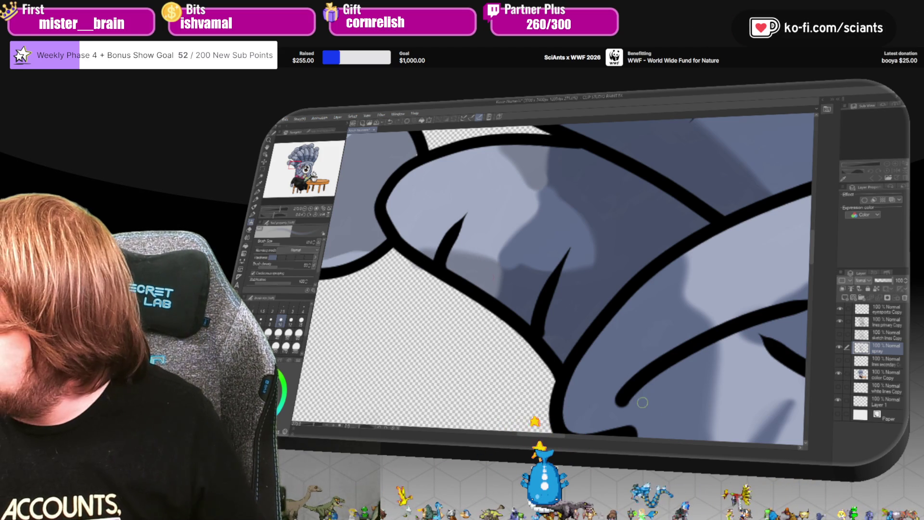
drag(489, 278, 711, 279)
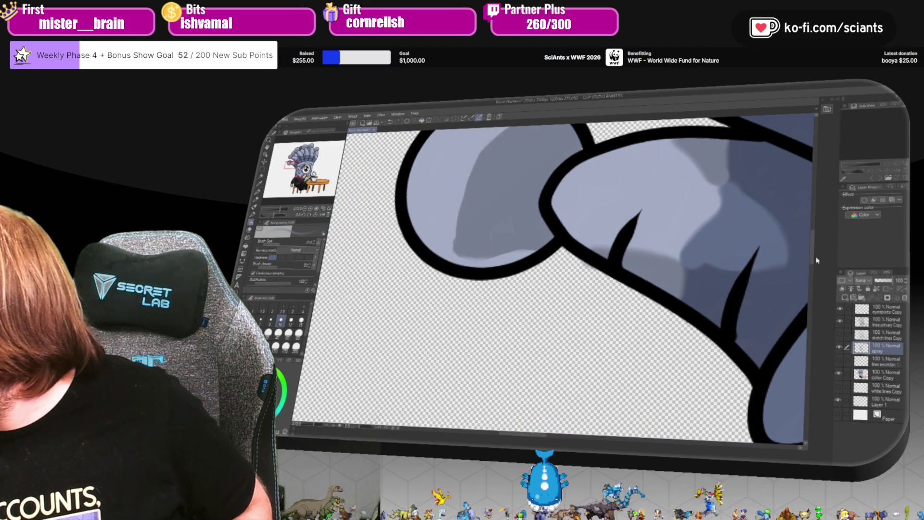
Raise the brush size to 15 and shade the gray ball's left inside and lower edge.
scroll(817, 254, up, 2)
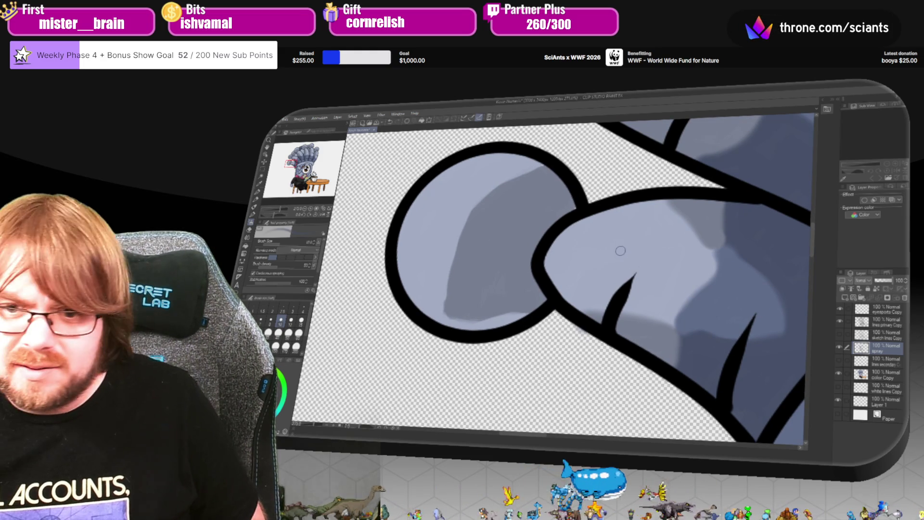
key(bracketright)
key(bracketright)
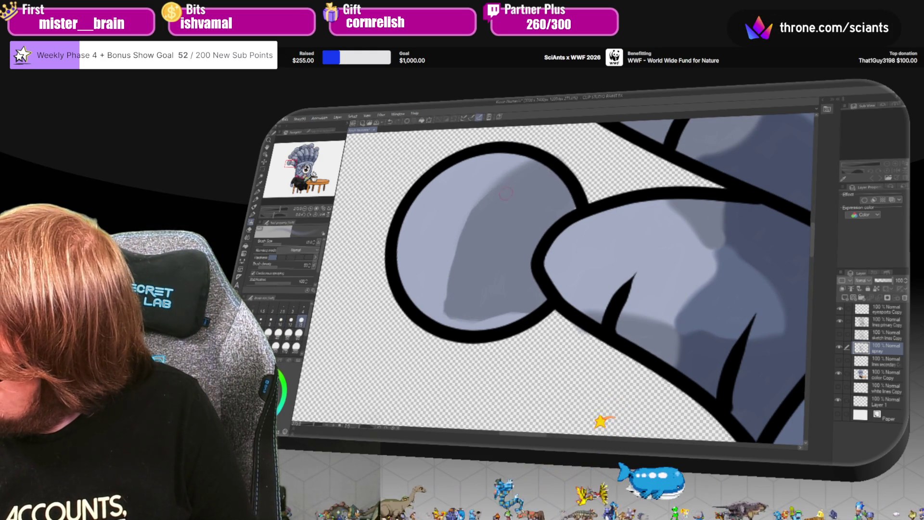
drag(463, 235, 443, 308)
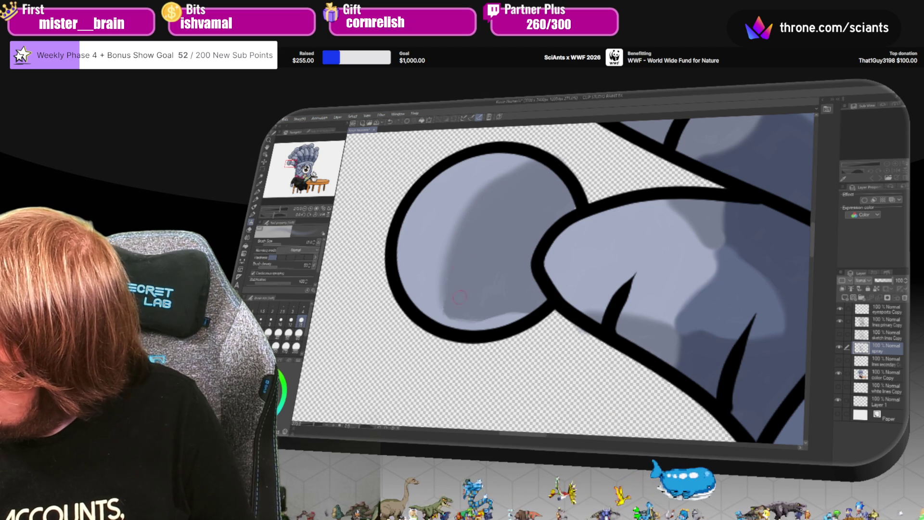
mouse_move(534, 313)
mouse_down()
mouse_move(480, 309)
mouse_move(483, 324)
mouse_move(475, 313)
mouse_up()
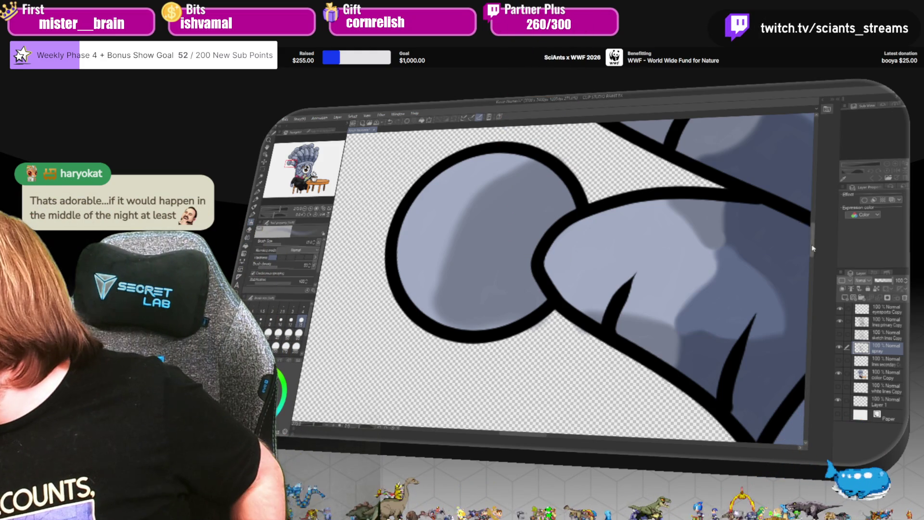
Add faint darker shading over the left round shape and beside its black outline.
scroll(813, 249, up, 3)
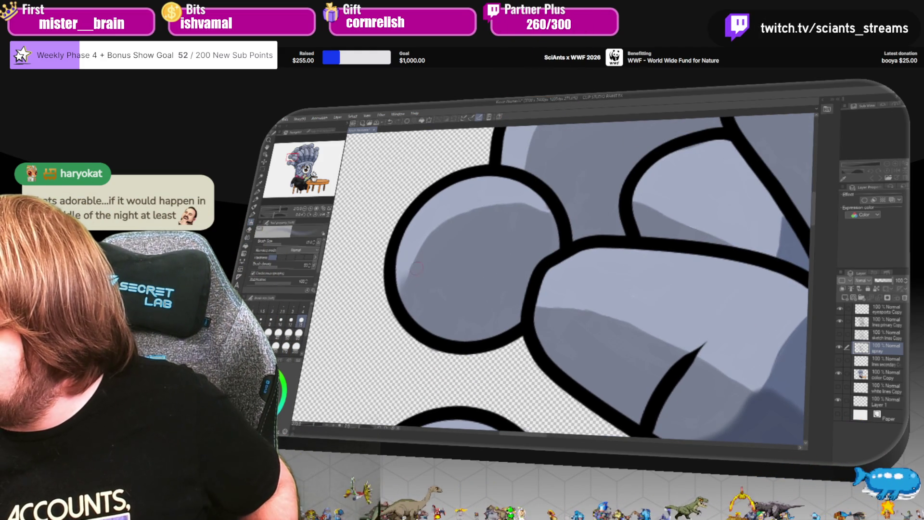
mouse_move(417, 268)
mouse_down()
mouse_move(414, 238)
mouse_move(488, 228)
mouse_up()
mouse_move(556, 223)
mouse_down()
mouse_move(534, 212)
mouse_move(522, 223)
mouse_up()
drag(426, 244, 525, 213)
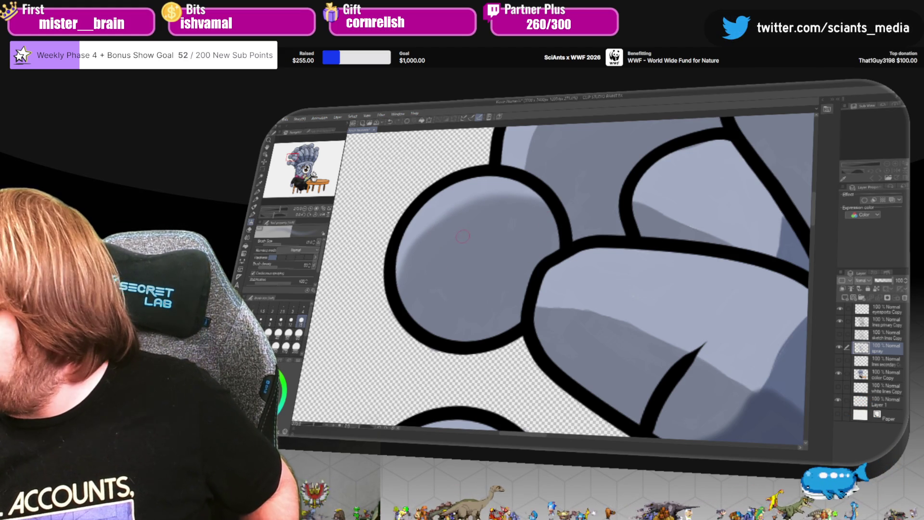
scroll(817, 207, up, 5)
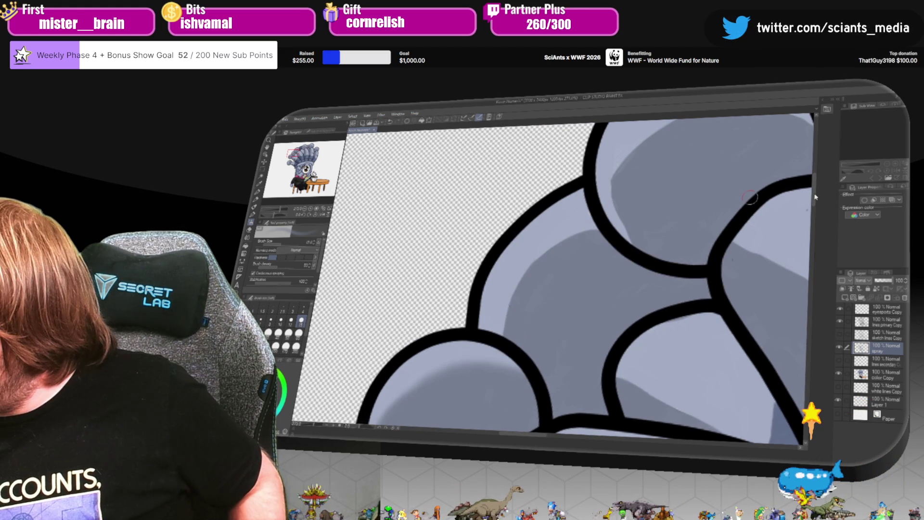
drag(512, 327, 520, 299)
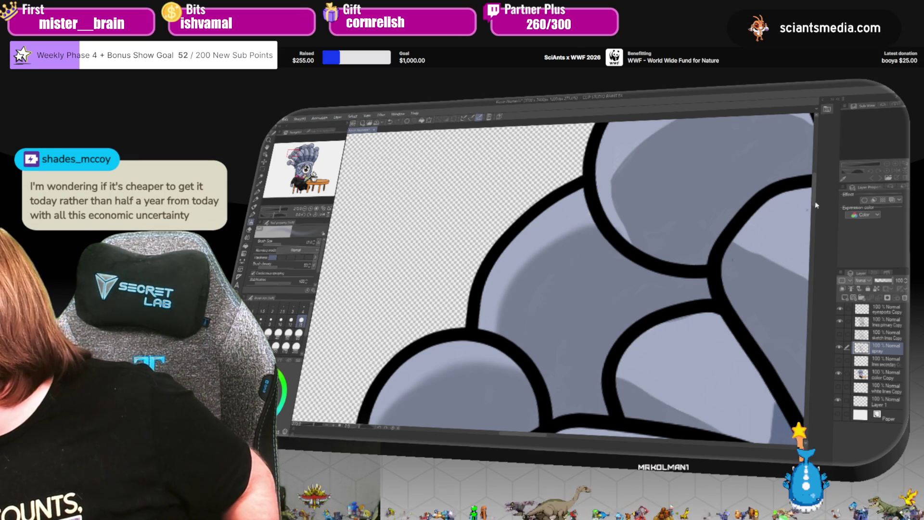
Center the big circle and shade its upper-left interior and upper-right edge.
scroll(808, 195, up, 3)
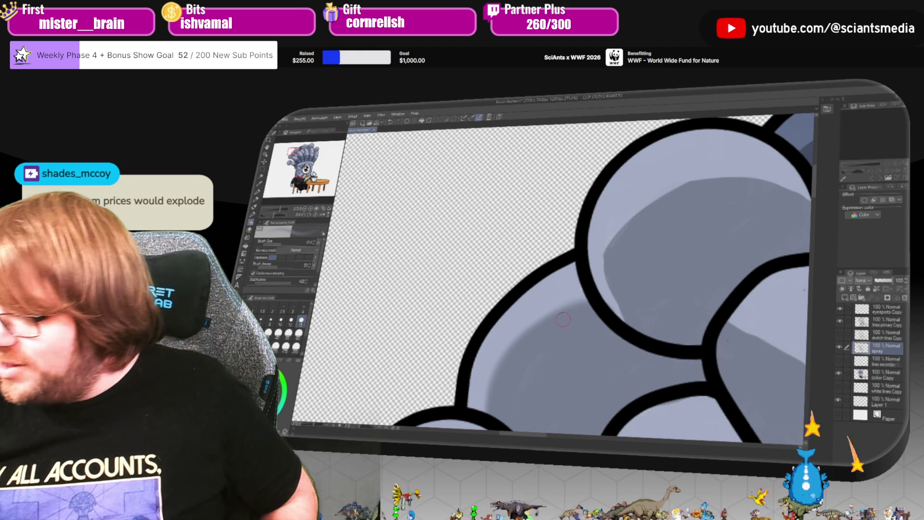
drag(563, 320, 506, 332)
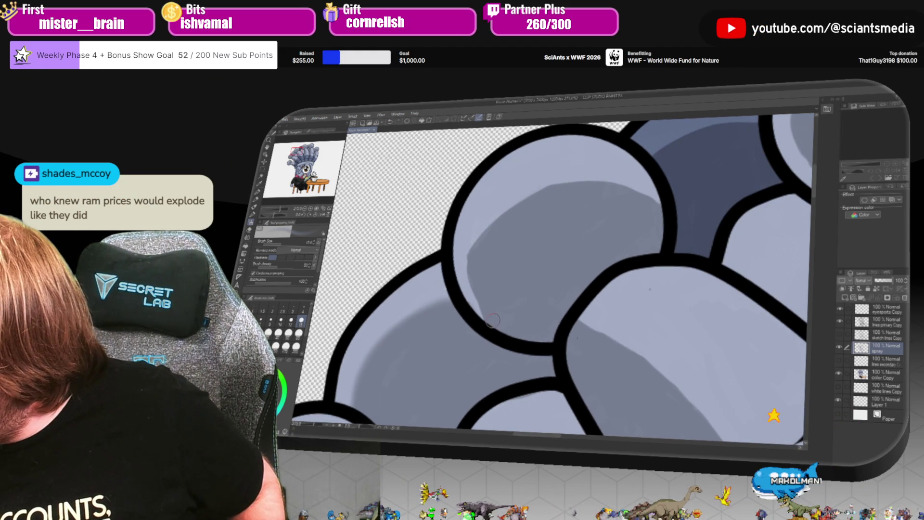
mouse_move(476, 251)
mouse_down()
mouse_move(518, 210)
mouse_move(600, 190)
mouse_up()
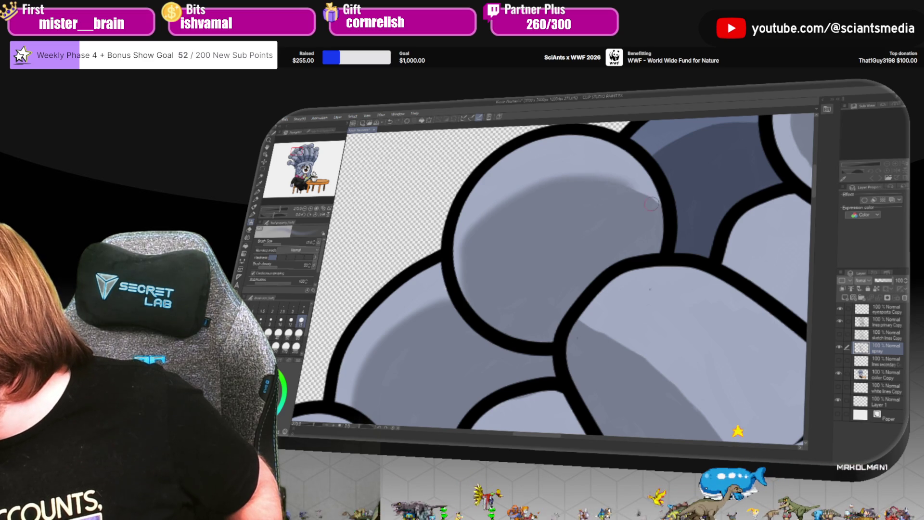
drag(652, 204, 661, 217)
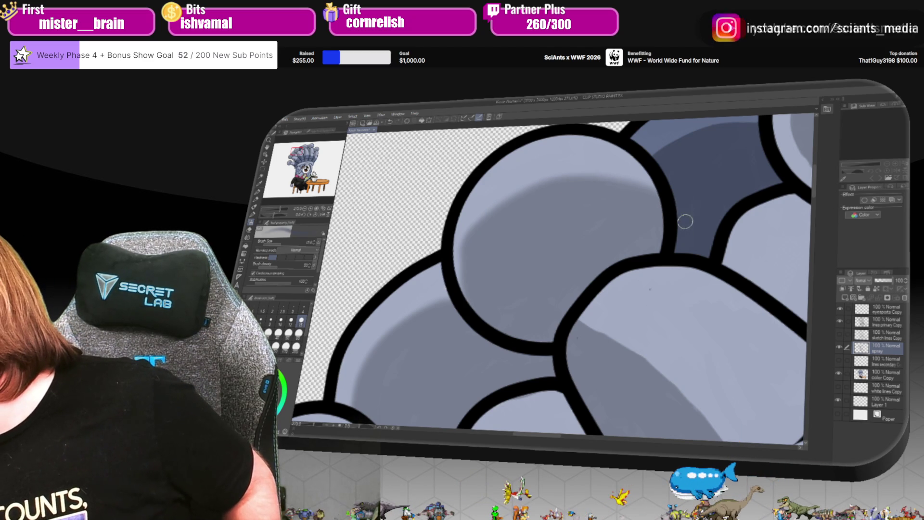
drag(536, 437, 592, 439)
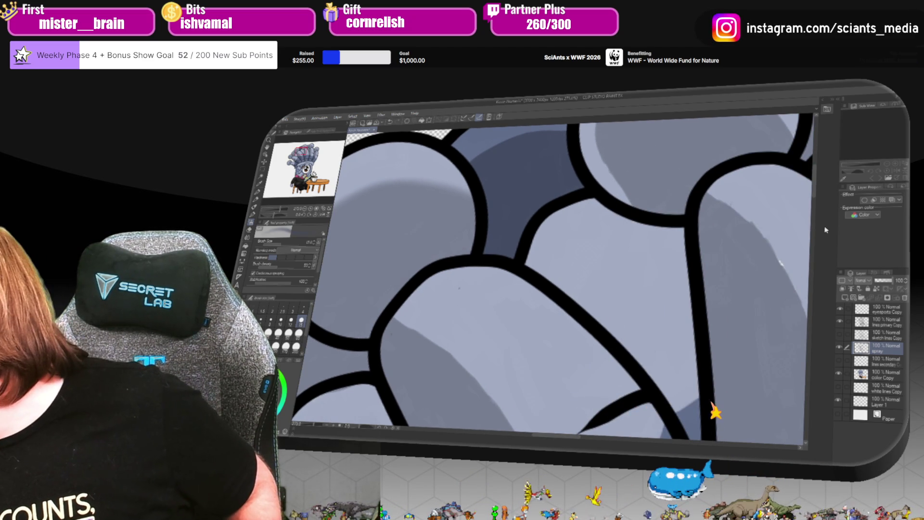
Spray darker shading across the middle gap, the big circle's inner edges, and the upper-right bulge.
scroll(473, 274, up, 5)
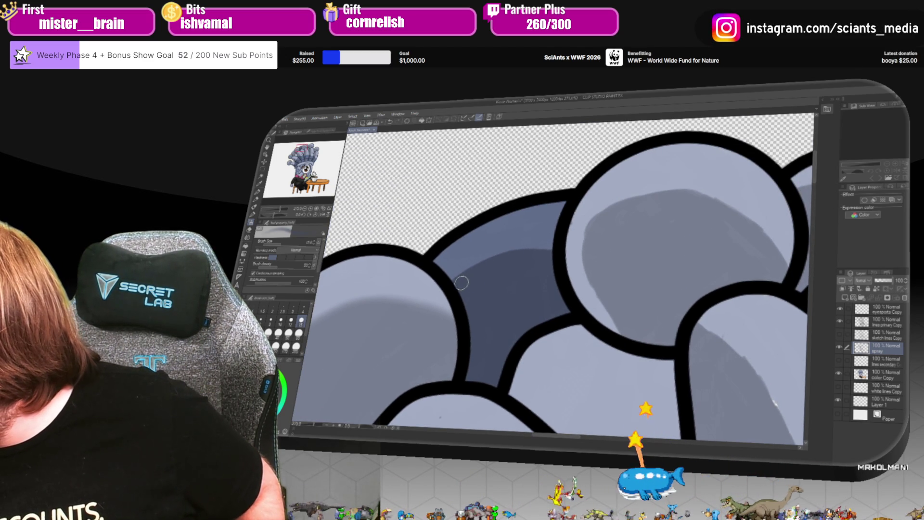
mouse_move(470, 270)
mouse_down()
mouse_move(505, 256)
mouse_move(551, 260)
mouse_up()
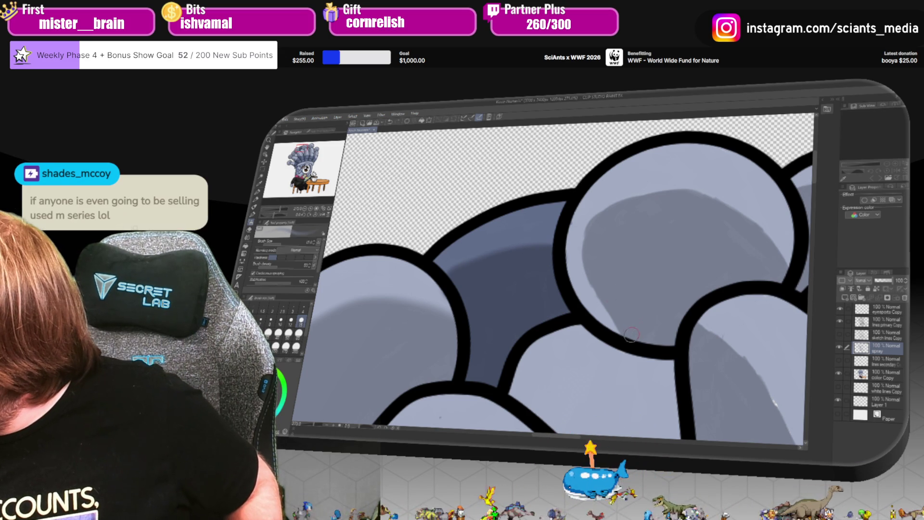
drag(598, 277, 591, 236)
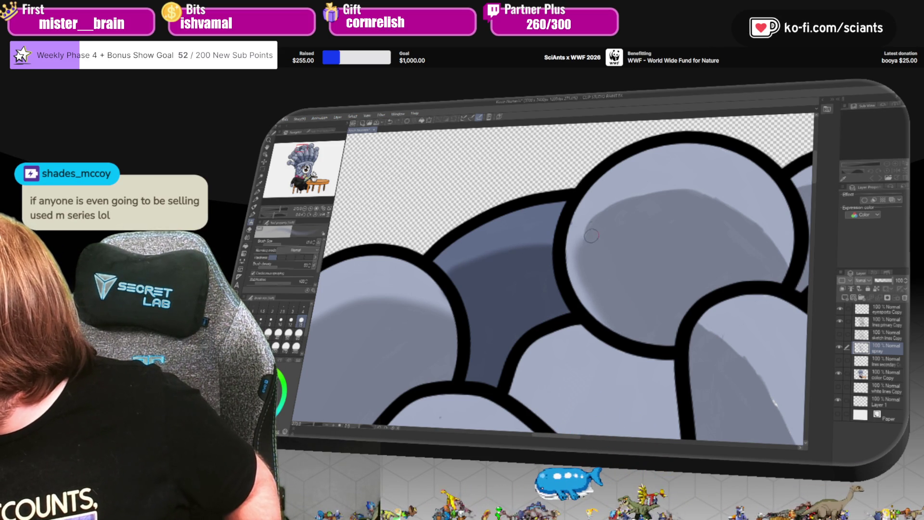
mouse_move(627, 206)
mouse_down()
mouse_move(683, 195)
mouse_move(741, 207)
mouse_move(785, 259)
mouse_move(722, 197)
mouse_move(625, 193)
mouse_move(711, 204)
mouse_move(720, 220)
mouse_move(680, 212)
mouse_move(672, 193)
mouse_move(680, 209)
mouse_move(657, 213)
mouse_up()
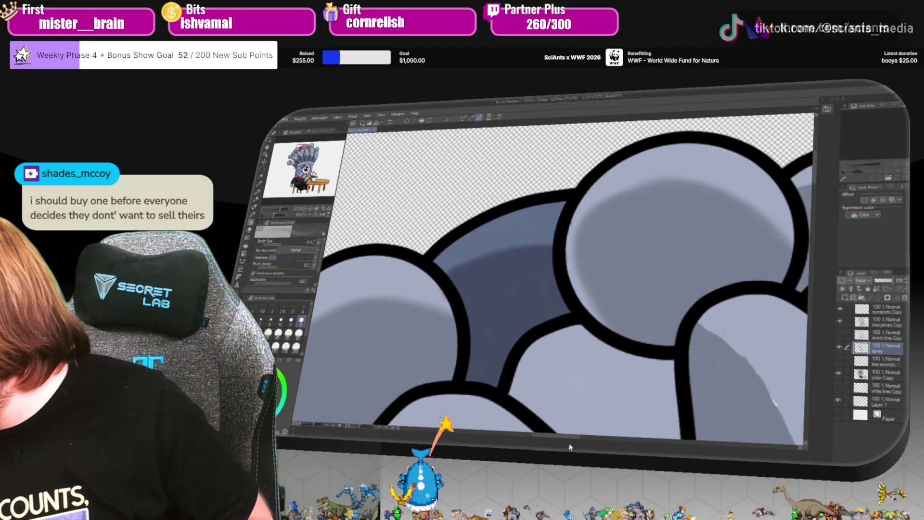
drag(641, 217, 532, 213)
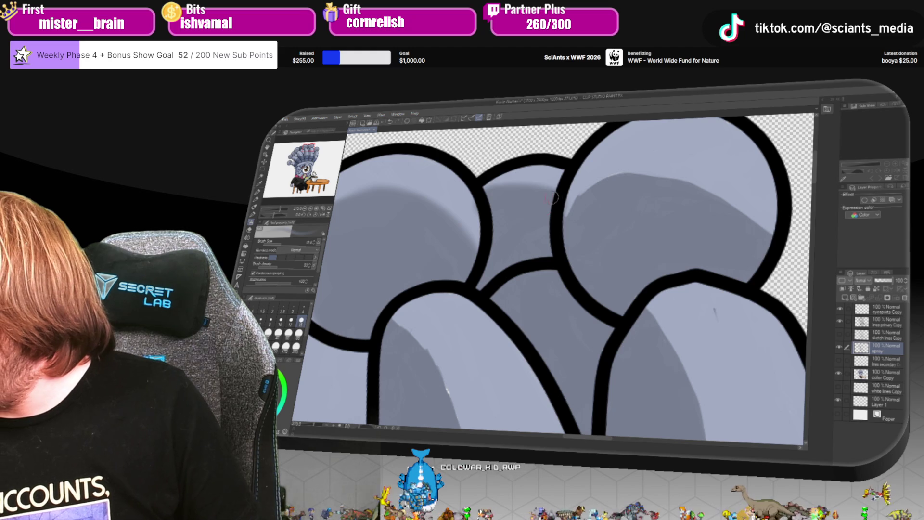
mouse_move(570, 207)
mouse_down()
mouse_move(623, 174)
mouse_move(596, 175)
mouse_move(673, 171)
mouse_move(765, 221)
mouse_move(648, 178)
mouse_up()
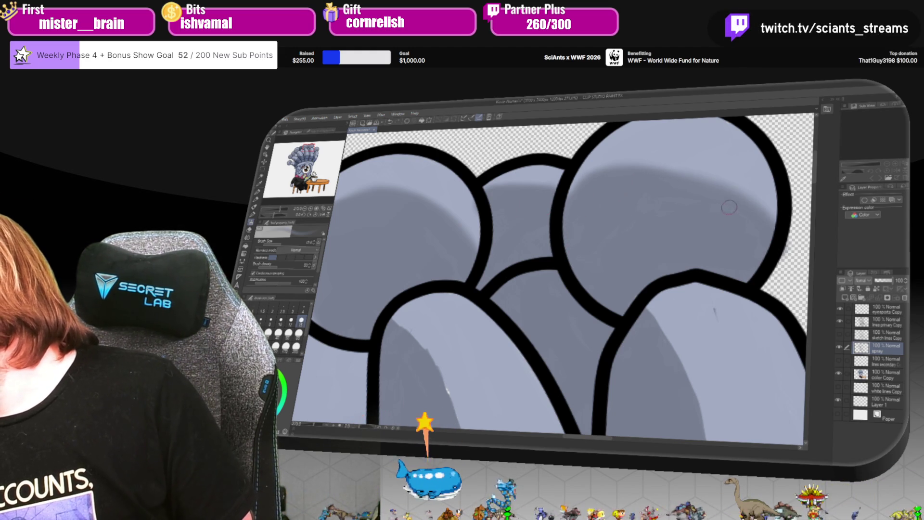
drag(815, 183, 815, 203)
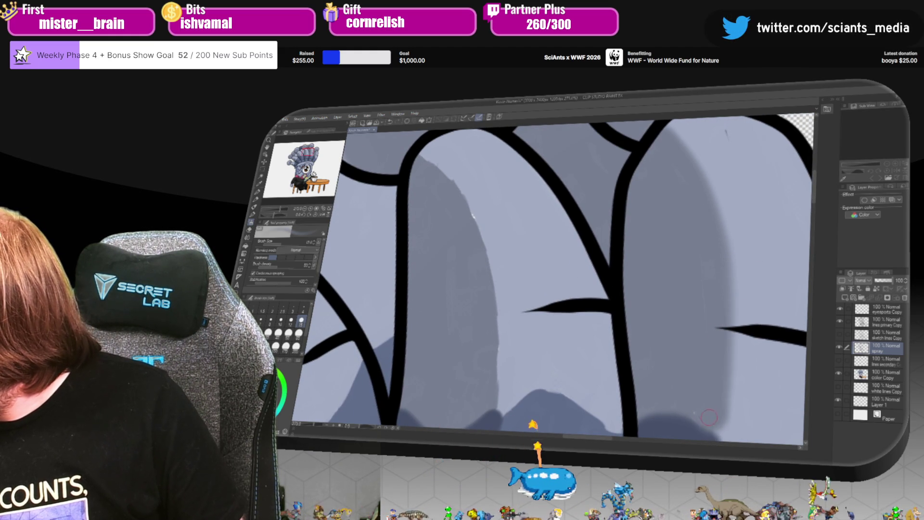
Pan to the gray lobe and spray two darker strokes down its edge.
scroll(816, 196, down, 5)
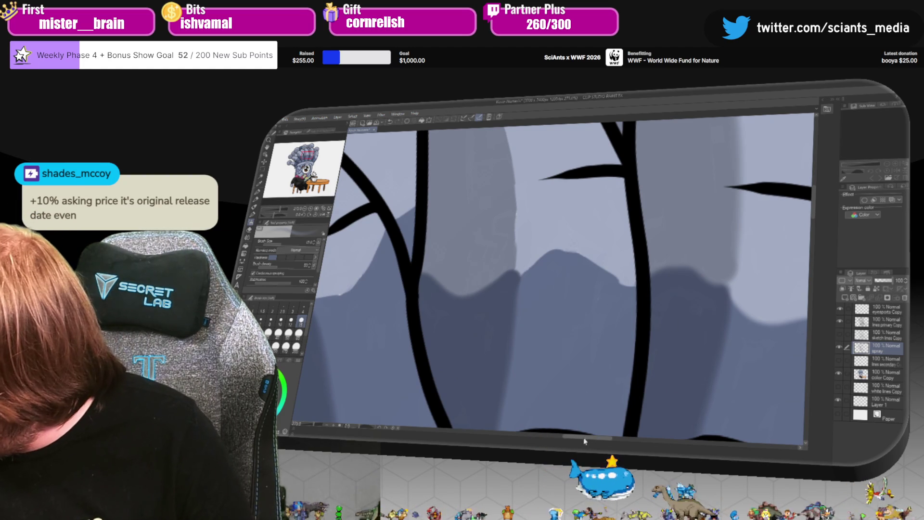
drag(585, 441, 625, 448)
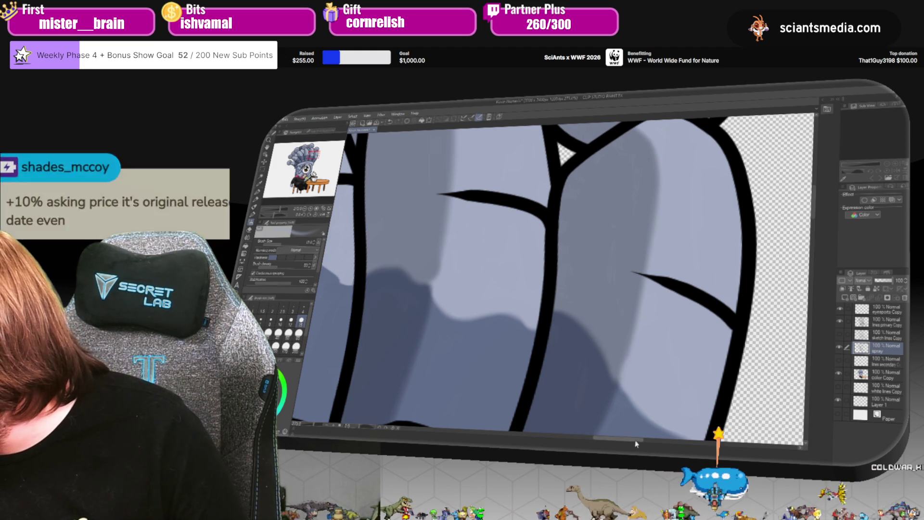
drag(635, 439, 604, 438)
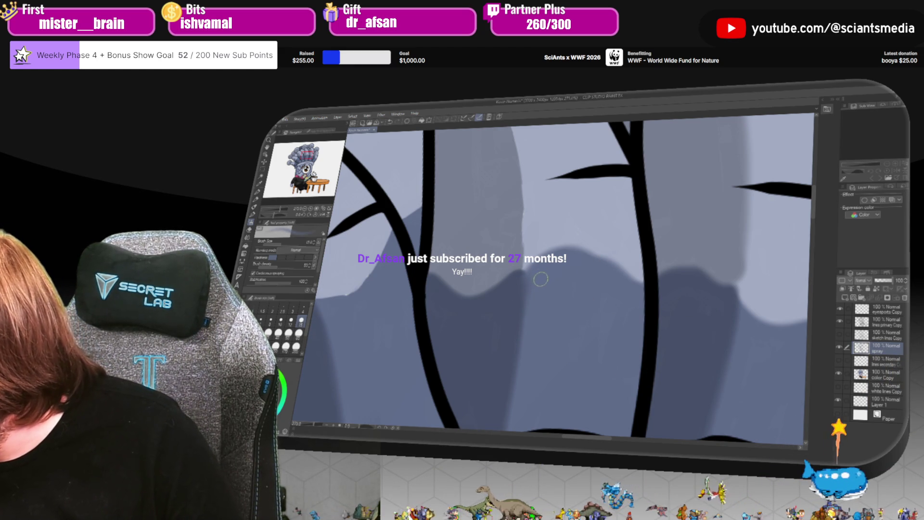
scroll(553, 279, up, 3)
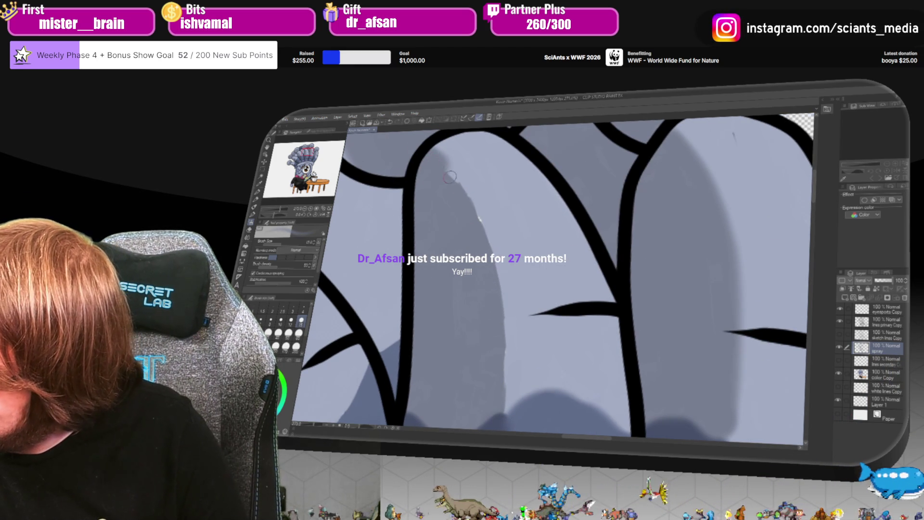
drag(476, 218, 491, 263)
drag(501, 334, 498, 407)
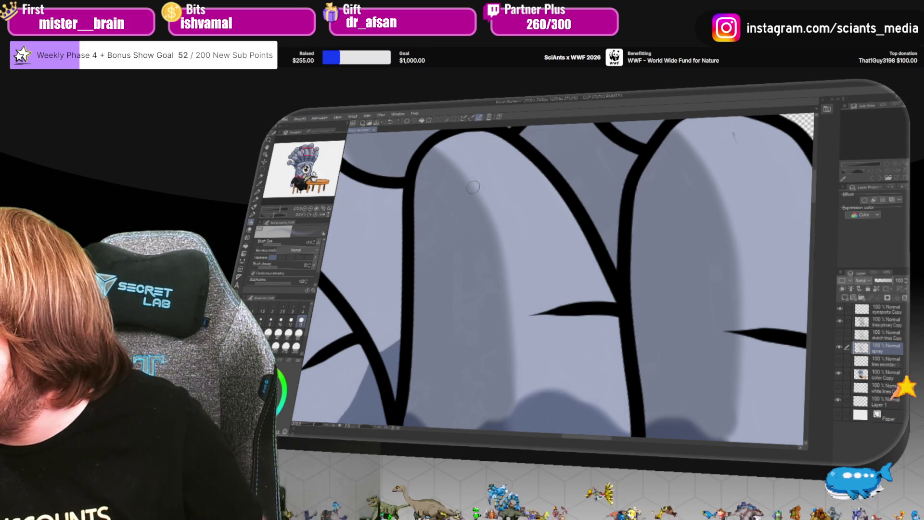
Check the lines primary Copy layer, then on the spray layer shade left of the black outline.
click(891, 325)
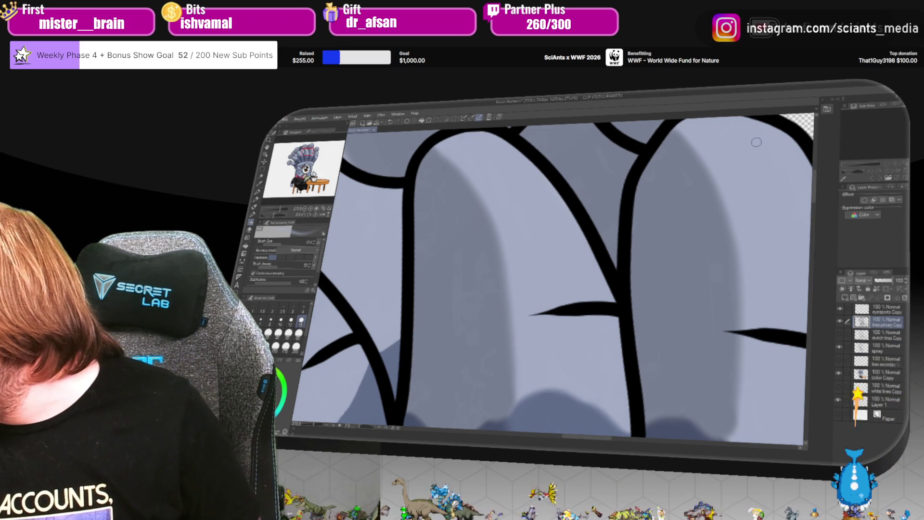
click(887, 347)
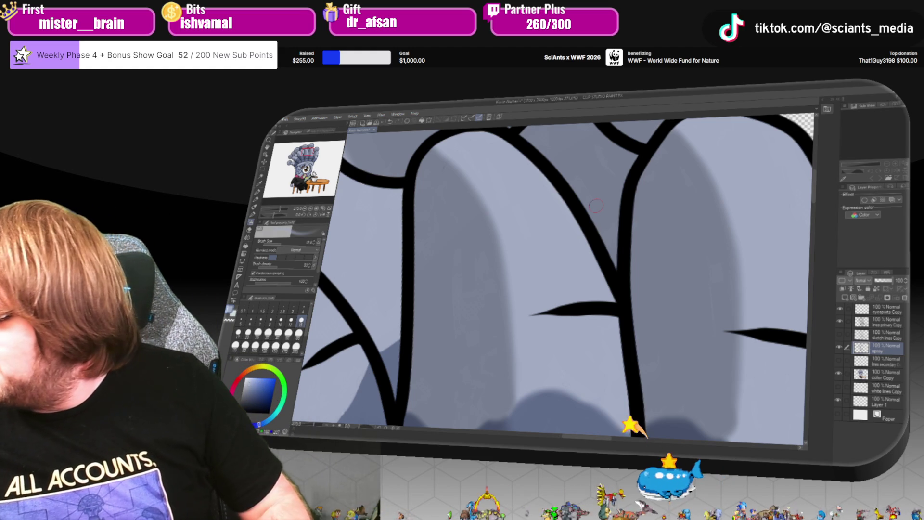
scroll(822, 187, up, 3)
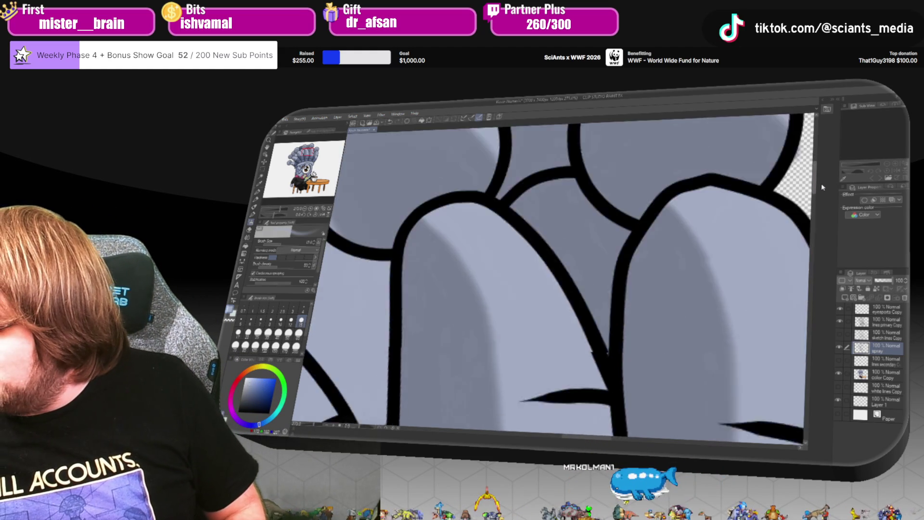
scroll(822, 187, down, 5)
scroll(579, 246, up, 3)
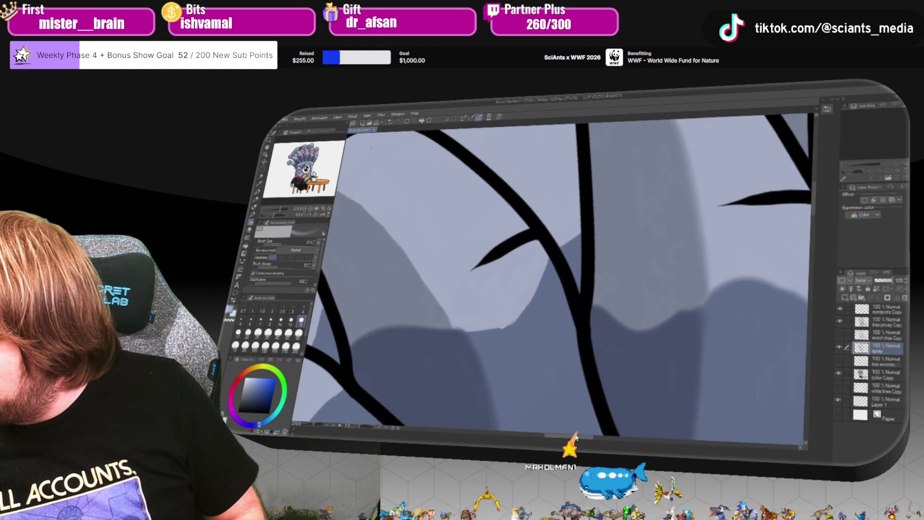
mouse_move(585, 244)
mouse_down()
mouse_move(566, 255)
mouse_move(535, 317)
mouse_move(476, 336)
mouse_move(539, 331)
mouse_up()
Pan the canvas and toggle between the lines primary Copy and spray layers.
scroll(646, 262, down, 3)
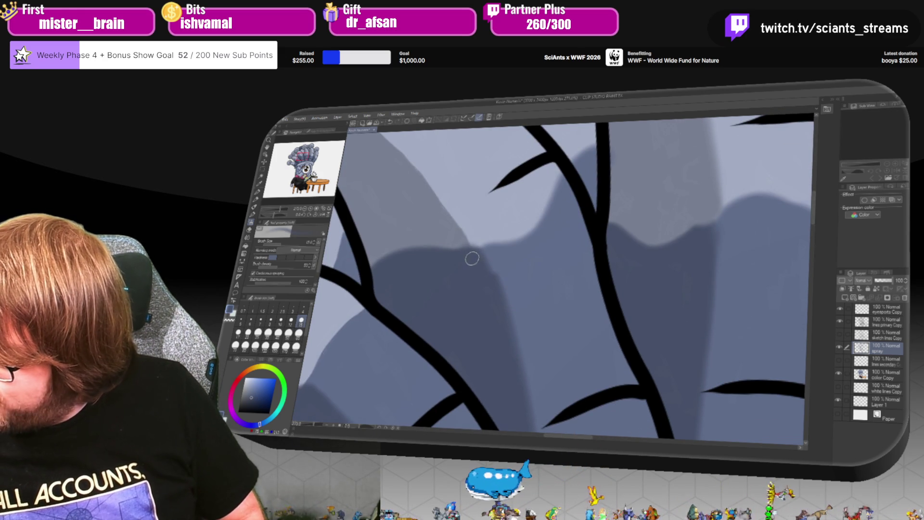
drag(813, 205, 816, 175)
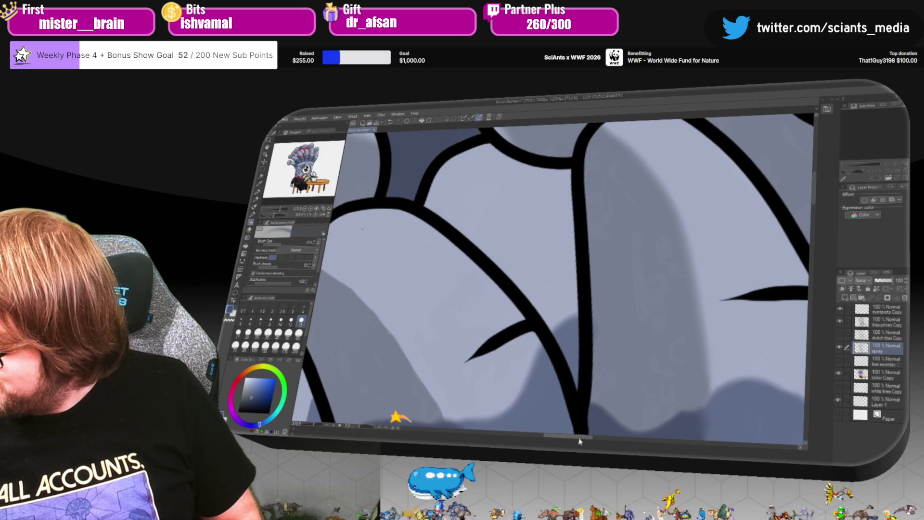
drag(579, 441, 569, 440)
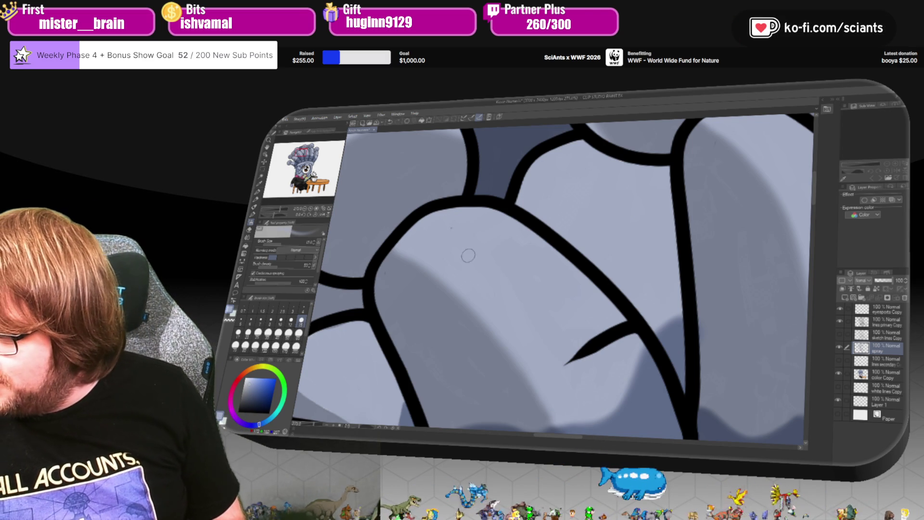
click(886, 321)
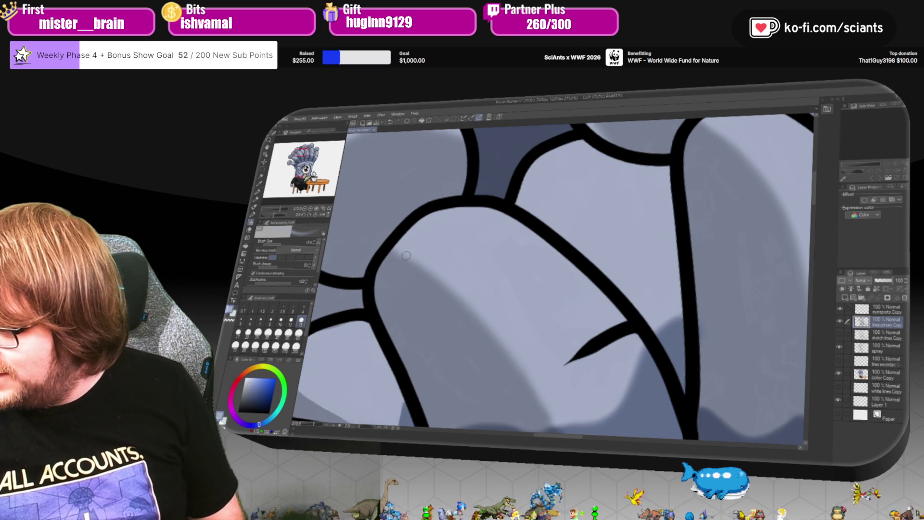
click(887, 349)
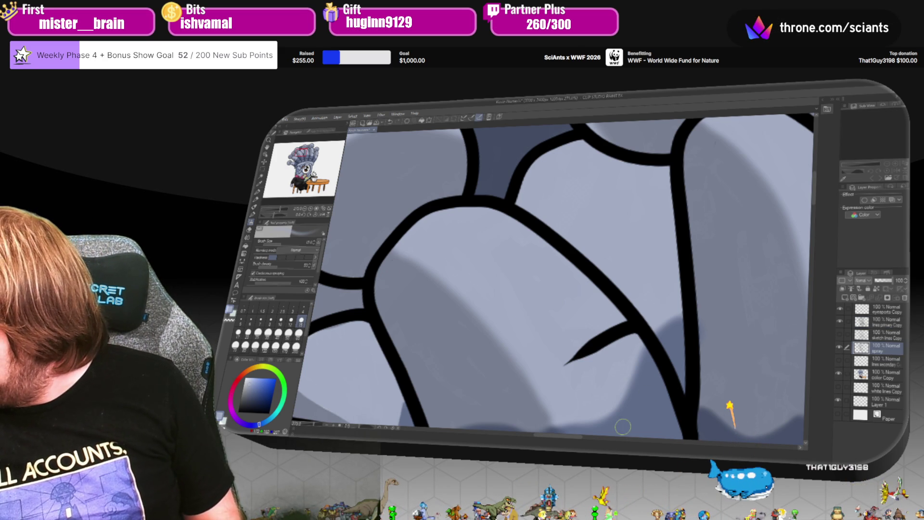
drag(566, 441, 541, 443)
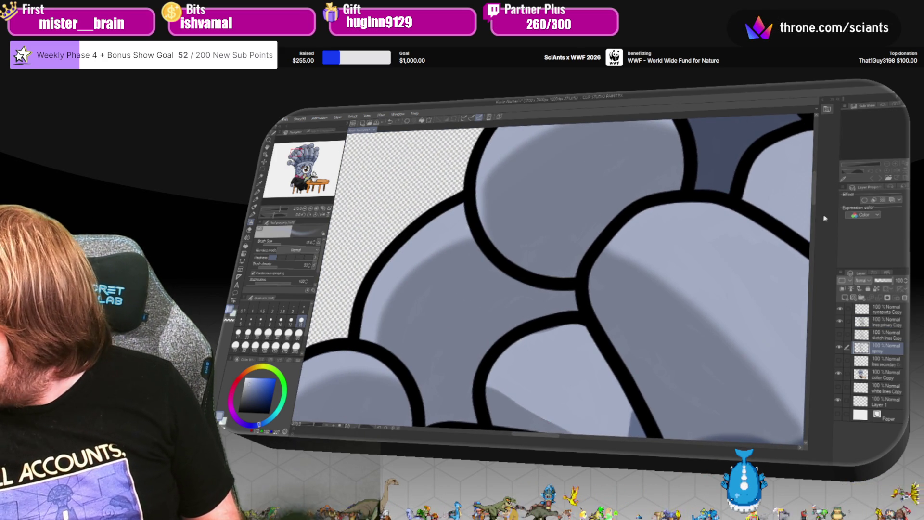
Airbrush light gray highlights across the upper and lower gray head lobes.
drag(813, 200, 813, 215)
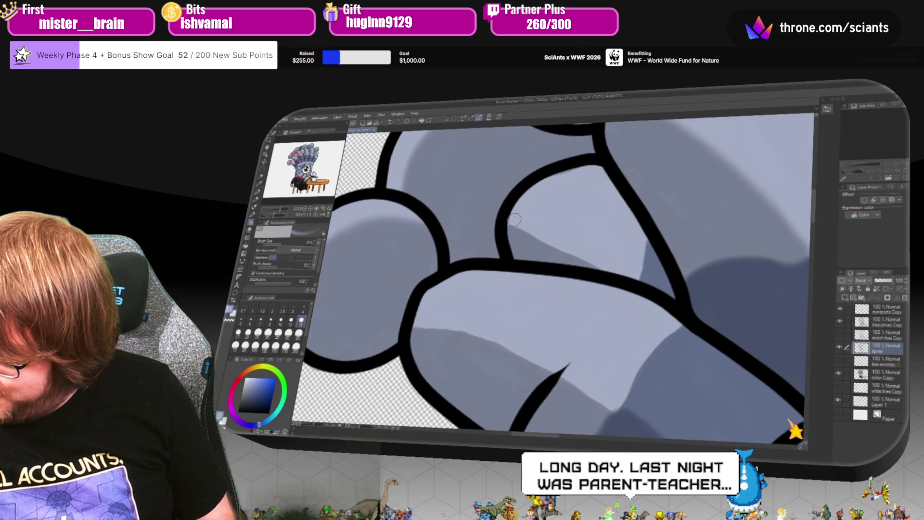
drag(518, 221, 578, 255)
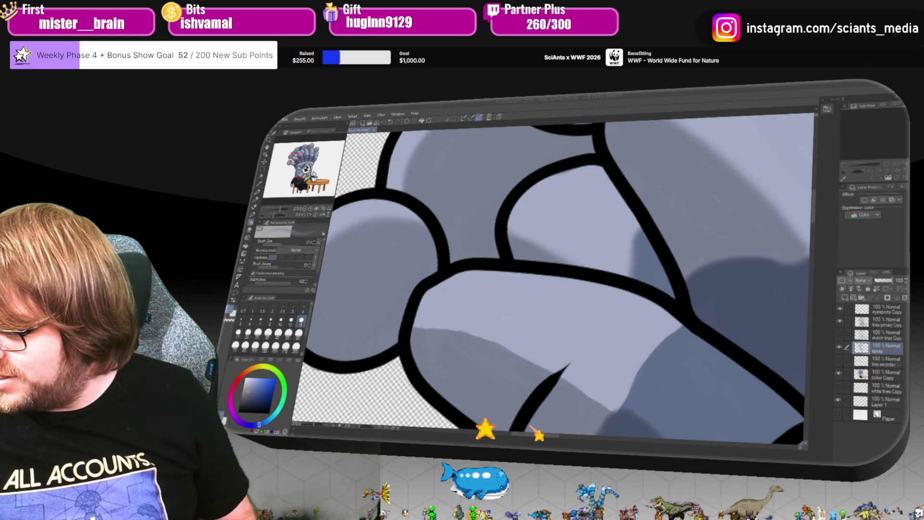
mouse_move(419, 319)
mouse_down()
mouse_move(601, 380)
mouse_move(628, 379)
mouse_up()
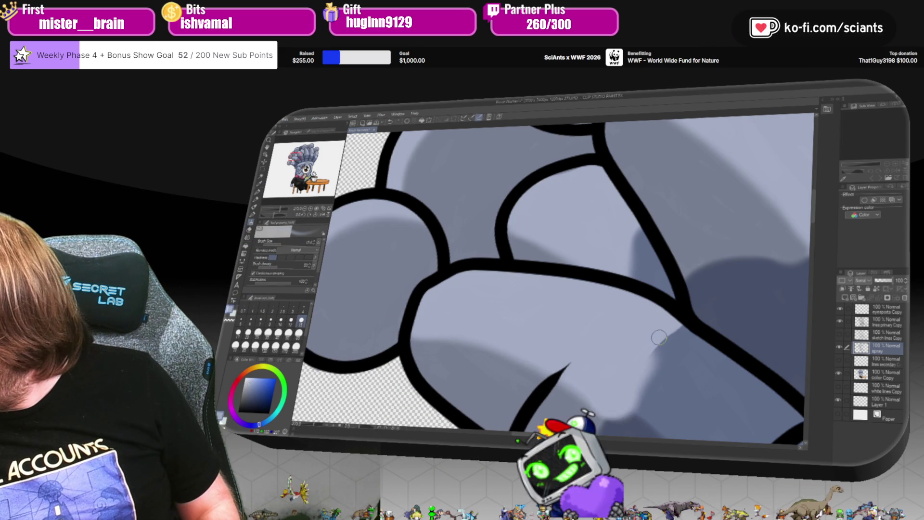
scroll(813, 217, down, 1)
scroll(813, 217, down, 5)
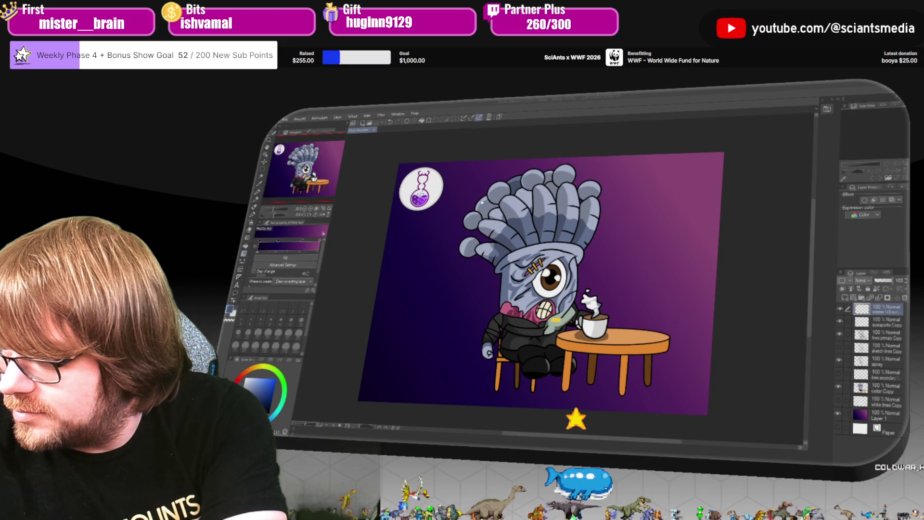
click(402, 169)
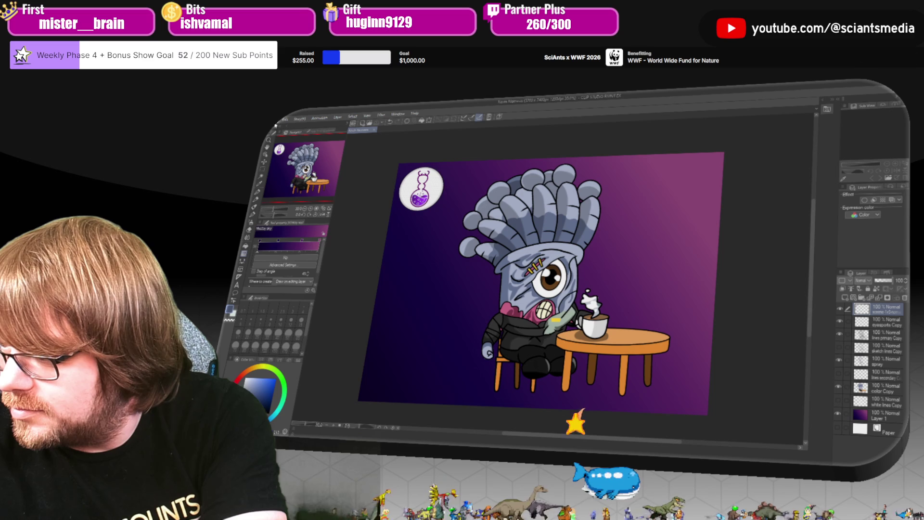